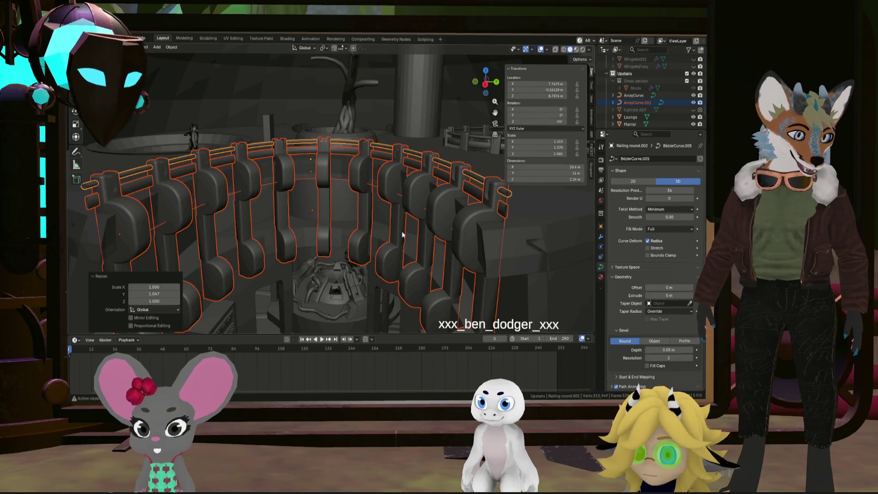
- Orbit above the railing and check ArrayCurve and ArrayCurve.001 in the Outliner
{"action": "mouse_move", "coordinate": [417, 238]}
{"action": "middle_mouse_down"}
{"action": "mouse_move", "coordinate": [421, 249]}
{"action": "mouse_move", "coordinate": [433, 238]}
{"action": "mouse_move", "coordinate": [435, 250]}
{"action": "mouse_move", "coordinate": [419, 225]}
{"action": "mouse_move", "coordinate": [386, 232]}
{"action": "mouse_move", "coordinate": [396, 196]}
{"action": "mouse_move", "coordinate": [432, 205]}
{"action": "mouse_move", "coordinate": [391, 194]}
{"action": "mouse_move", "coordinate": [430, 209]}
{"action": "mouse_move", "coordinate": [397, 209]}
{"action": "middle_mouse_up"}
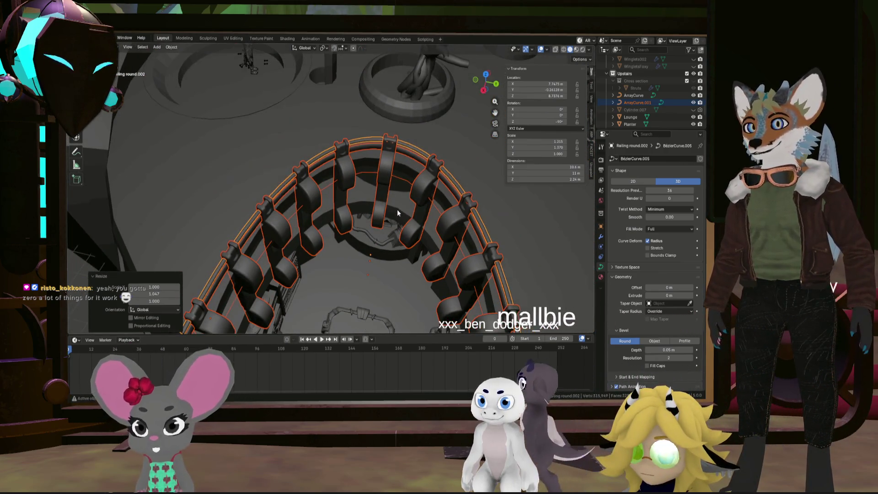
{"action": "left_click", "coordinate": [634, 96]}
{"action": "scroll", "coordinate": [638, 116], "scroll_direction": "down", "scroll_amount": 3}
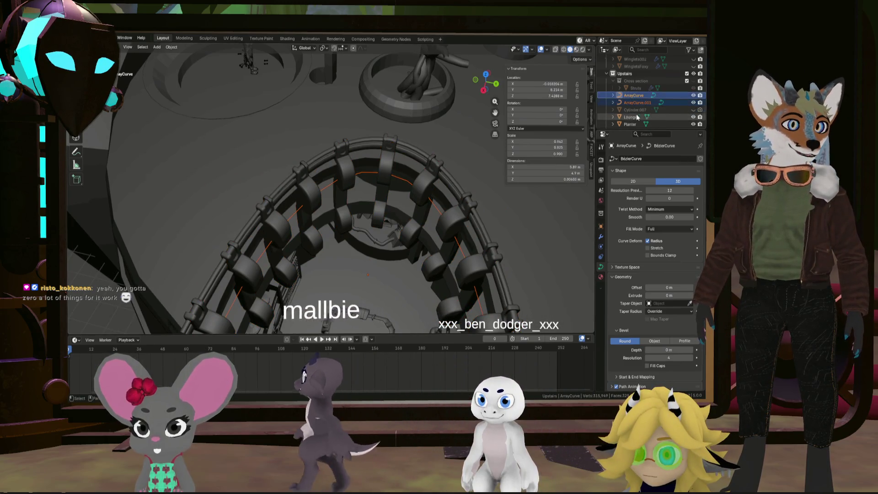
{"action": "scroll", "coordinate": [637, 114], "scroll_direction": "up", "scroll_amount": 3}
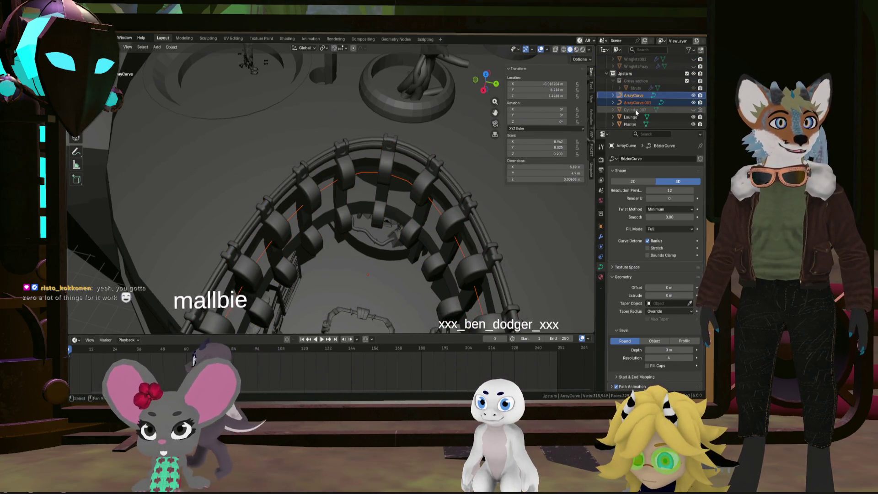
{"action": "left_click", "coordinate": [634, 95]}
{"action": "scroll", "coordinate": [636, 96], "scroll_direction": "down", "scroll_amount": 2}
- Make ArrayCurve.001 active, then select the outer railing curve and enter Edit Mode
{"action": "left_click", "coordinate": [438, 209]}
{"action": "left_click", "coordinate": [456, 193]}
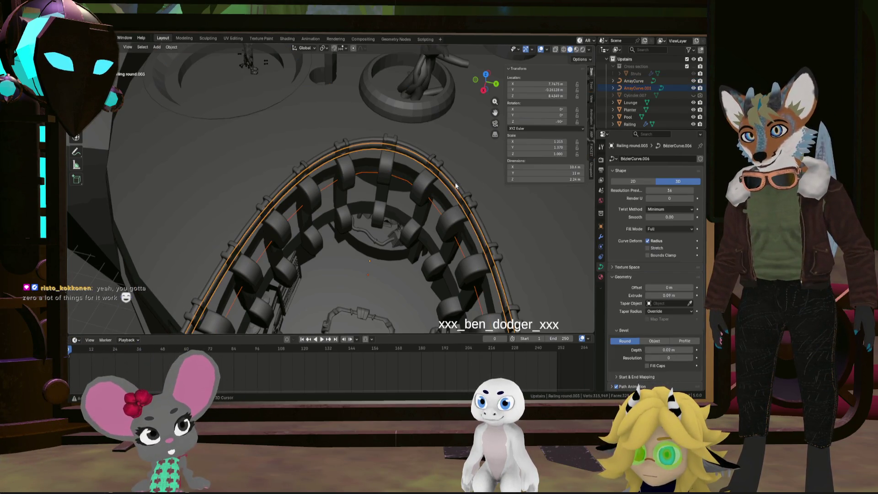
{"action": "key", "text": "Tab"}
- Move a run of the railing curve's control points -0.35851 m along X
{"action": "mouse_move", "coordinate": [350, 141]}
{"action": "middle_mouse_down"}
{"action": "mouse_move", "coordinate": [351, 108]}
{"action": "mouse_move", "coordinate": [385, 221]}
{"action": "middle_mouse_up"}
{"action": "left_click", "coordinate": [315, 242]}
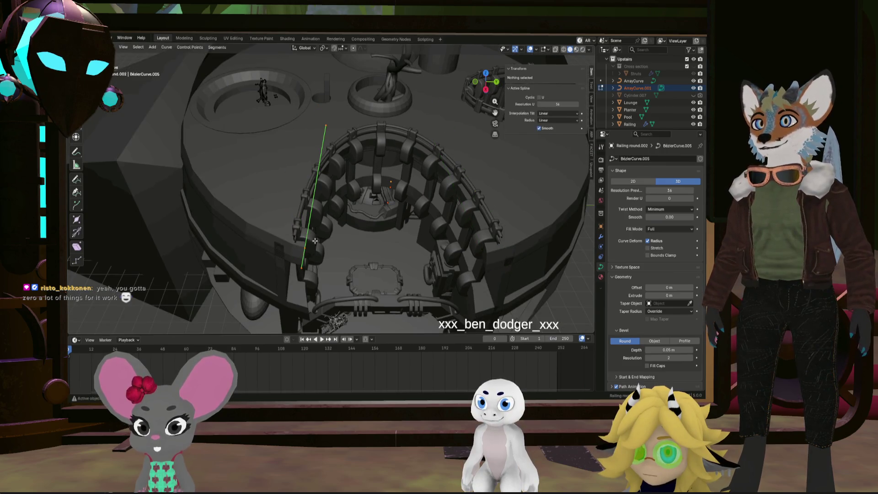
{"action": "key", "text": "a"}
{"action": "mouse_move", "coordinate": [291, 133]}
{"action": "middle_mouse_down"}
{"action": "mouse_move", "coordinate": [434, 120]}
{"action": "mouse_move", "coordinate": [421, 157]}
{"action": "middle_mouse_up"}
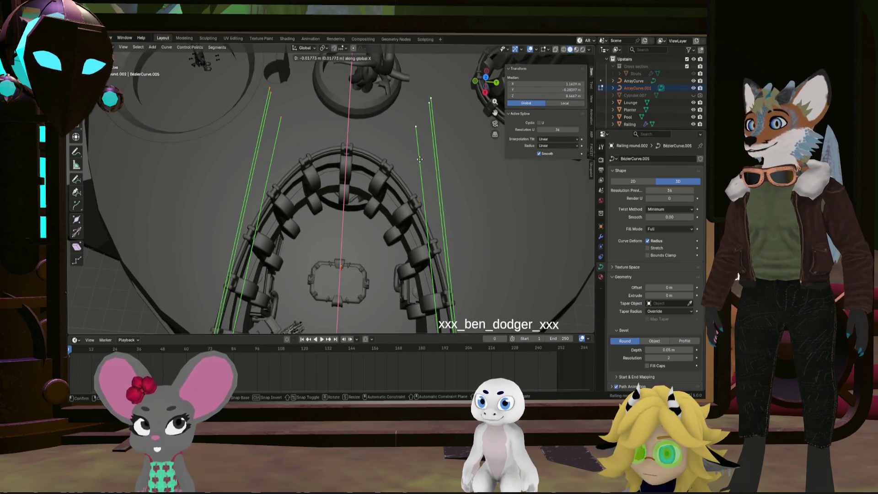
{"action": "left_click", "coordinate": [421, 152]}
- Raise additional railing control points 0.014913 m in Z, then deselect them
{"action": "mouse_move", "coordinate": [421, 152]}
{"action": "middle_mouse_down"}
{"action": "mouse_move", "coordinate": [307, 135]}
{"action": "mouse_move", "coordinate": [401, 116]}
{"action": "mouse_move", "coordinate": [391, 110]}
{"action": "middle_mouse_up"}
{"action": "key", "text": "a"}
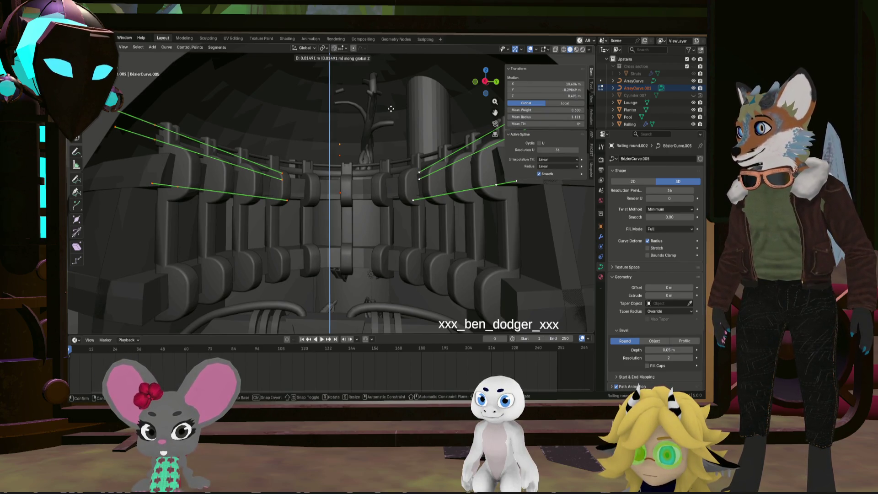
{"action": "left_click", "coordinate": [391, 108]}
{"action": "scroll", "coordinate": [391, 108], "scroll_direction": "down", "scroll_amount": 5}
{"action": "middle_click_drag", "start_coordinate": [391, 108], "coordinate": [409, 189]}
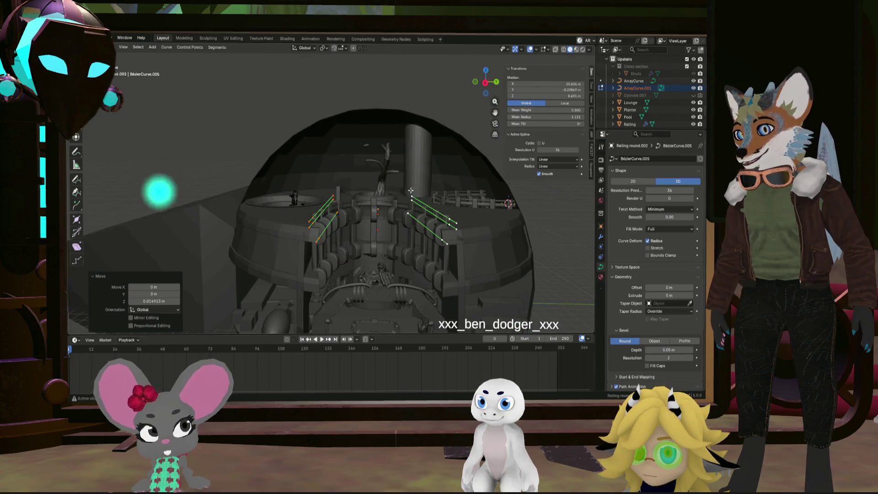
{"action": "left_click", "coordinate": [490, 266]}
{"action": "mouse_move", "coordinate": [490, 265]}
{"action": "middle_mouse_down"}
{"action": "mouse_move", "coordinate": [359, 257]}
{"action": "mouse_move", "coordinate": [476, 326]}
{"action": "mouse_move", "coordinate": [462, 274]}
{"action": "mouse_move", "coordinate": [464, 224]}
{"action": "mouse_move", "coordinate": [441, 217]}
{"action": "middle_mouse_up"}
- Orbit and zoom around the dome to inspect both railings and the central tree
{"action": "scroll", "coordinate": [465, 222], "scroll_direction": "up", "scroll_amount": 5}
{"action": "middle_click_drag", "start_coordinate": [469, 185], "coordinate": [445, 205]}
{"action": "scroll", "coordinate": [445, 205], "scroll_direction": "up", "scroll_amount": 6}
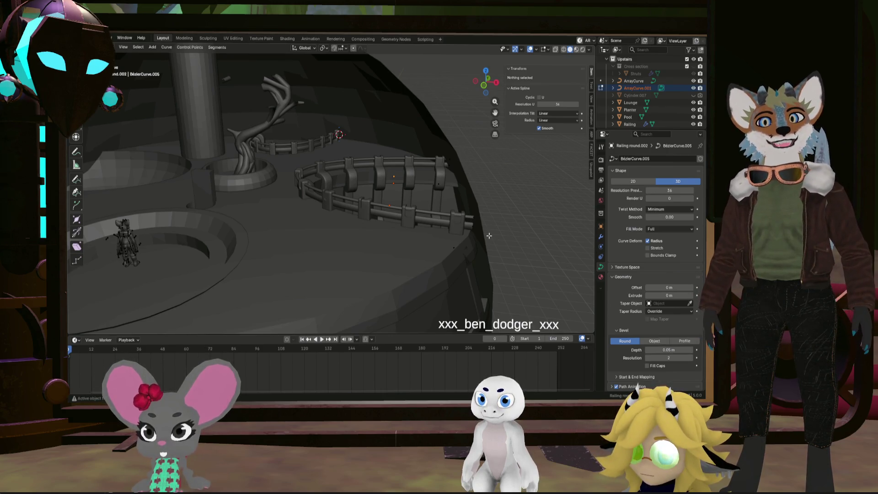
{"action": "middle_click_drag", "start_coordinate": [235, 135], "coordinate": [234, 154]}
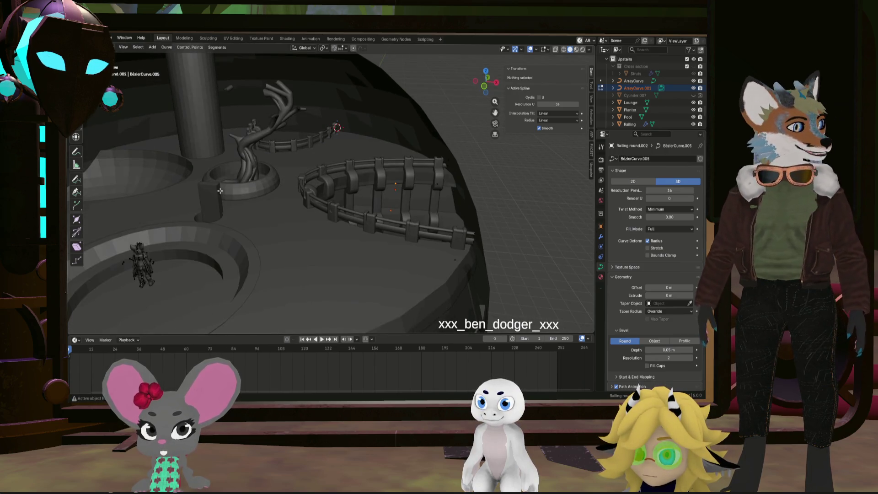
{"action": "scroll", "coordinate": [302, 211], "scroll_direction": "down", "scroll_amount": 10}
{"action": "middle_click_drag", "start_coordinate": [302, 211], "coordinate": [277, 227]}
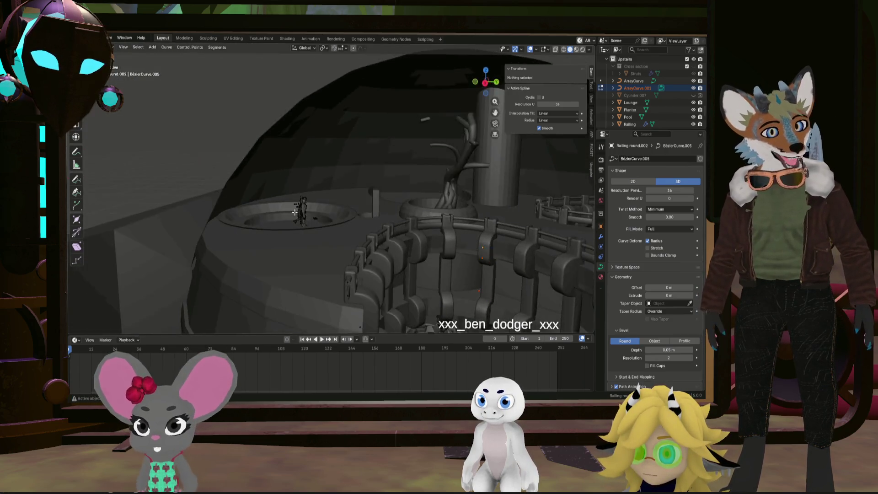
{"action": "scroll", "coordinate": [277, 227], "scroll_direction": "up", "scroll_amount": 8}
{"action": "mouse_move", "coordinate": [330, 225]}
{"action": "middle_mouse_down"}
{"action": "mouse_move", "coordinate": [383, 220]}
{"action": "mouse_move", "coordinate": [415, 261]}
{"action": "mouse_move", "coordinate": [314, 205]}
{"action": "mouse_move", "coordinate": [366, 197]}
{"action": "middle_mouse_up"}
{"action": "scroll", "coordinate": [339, 215], "scroll_direction": "up", "scroll_amount": 5}
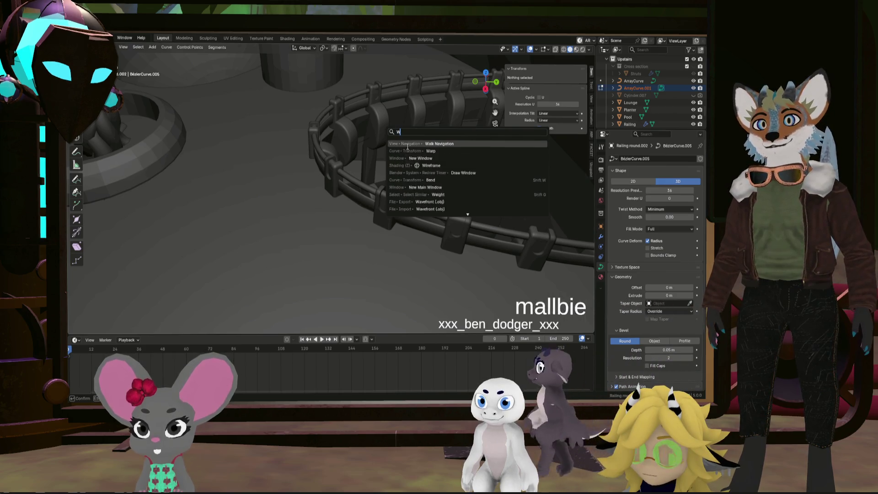
- Walk at eye level around the round railing, its posts and the pillar beyond
{"action": "key", "text": "s"}
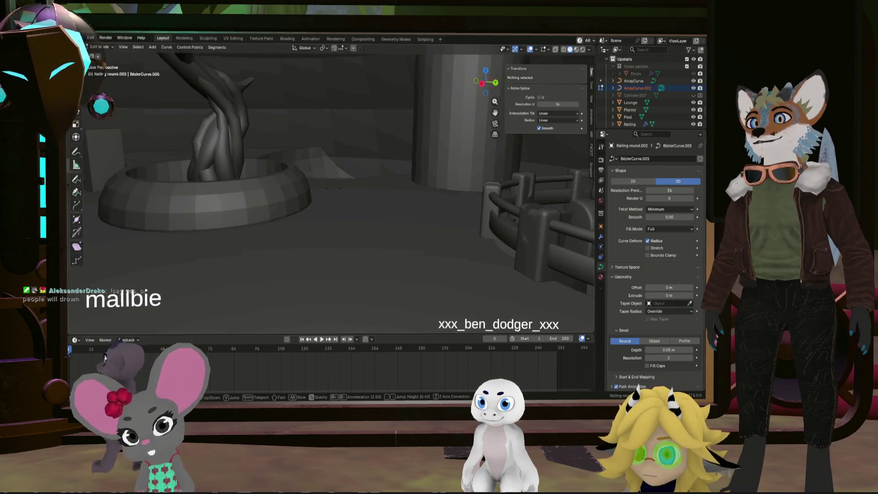
{"action": "key", "text": "w"}
{"action": "key", "text": "w"}
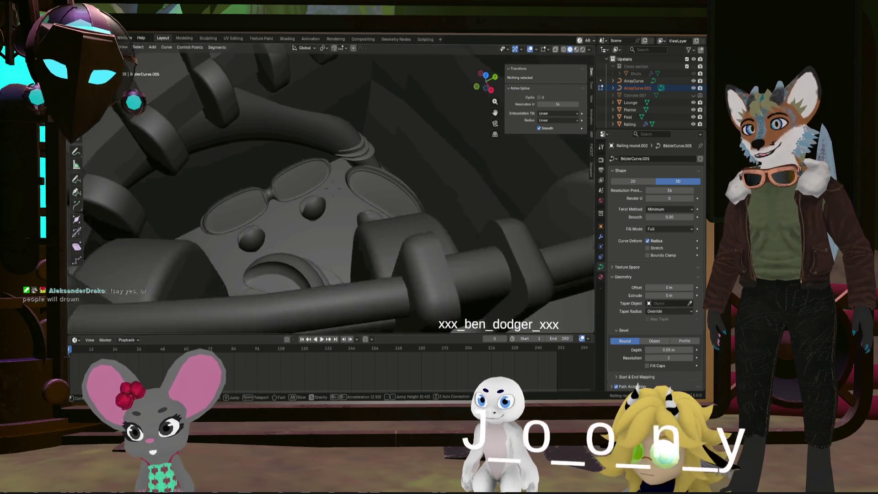
{"action": "key", "text": "s"}
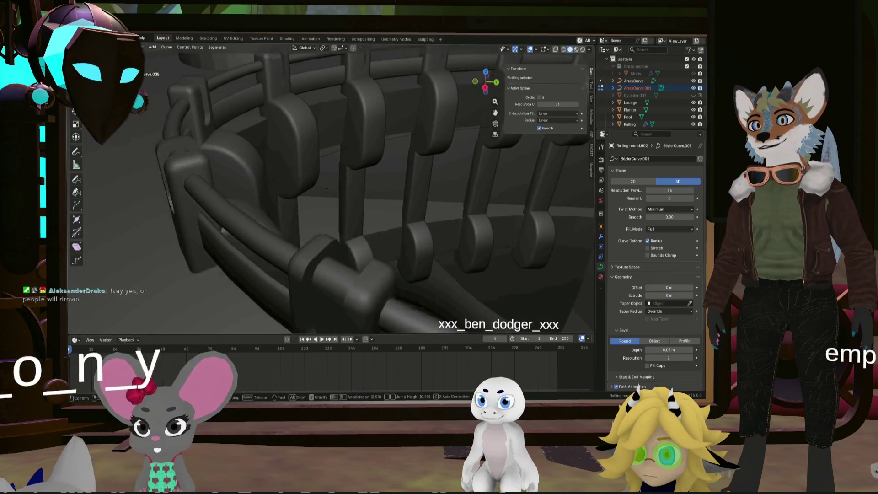
{"action": "key", "text": "w"}
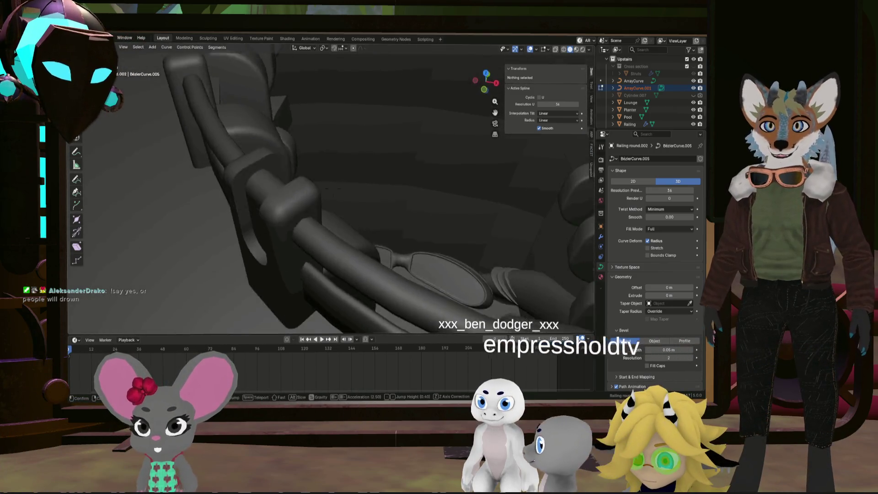
{"action": "key", "text": "s"}
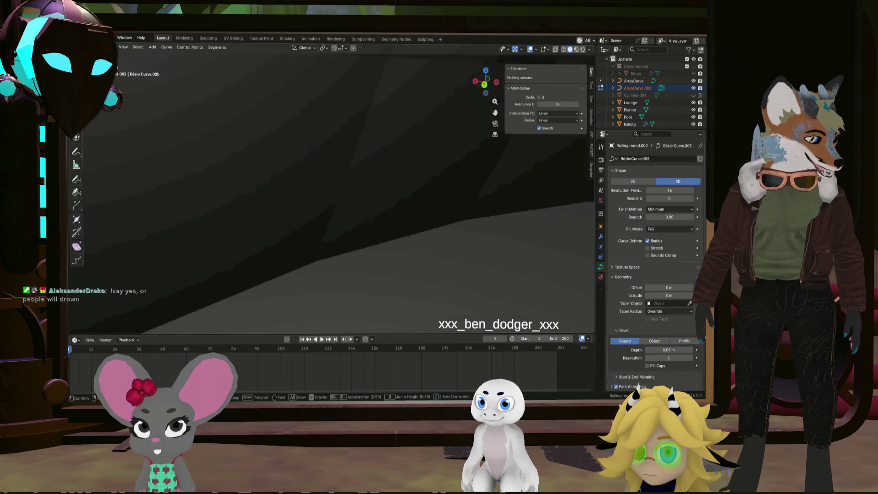
{"action": "mouse_move", "coordinate": [329, 192]}
{"action": "middle_mouse_down"}
{"action": "mouse_move", "coordinate": [293, 151]}
{"action": "mouse_move", "coordinate": [265, 137]}
{"action": "mouse_move", "coordinate": [348, 141]}
{"action": "middle_mouse_up"}
- Walk past the railing to the pool openings and into the tree planter's bowl
{"action": "key", "text": "w"}
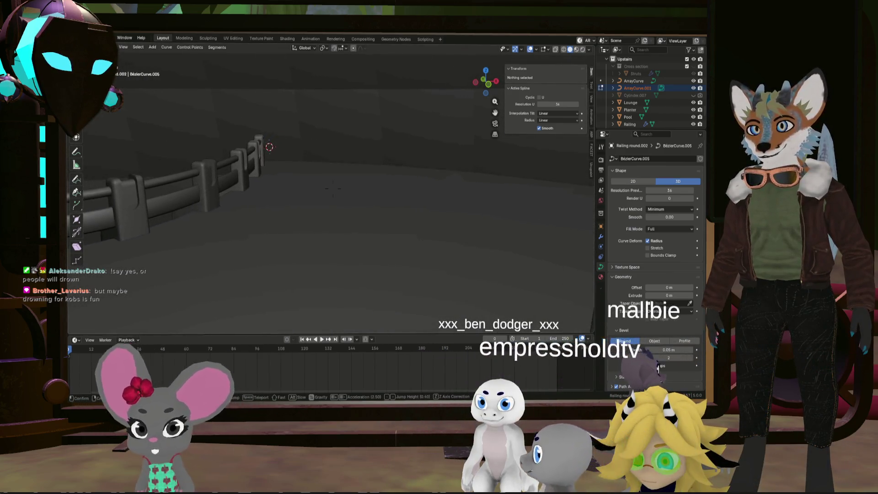
{"action": "key", "text": "w"}
{"action": "key", "text": "w"}
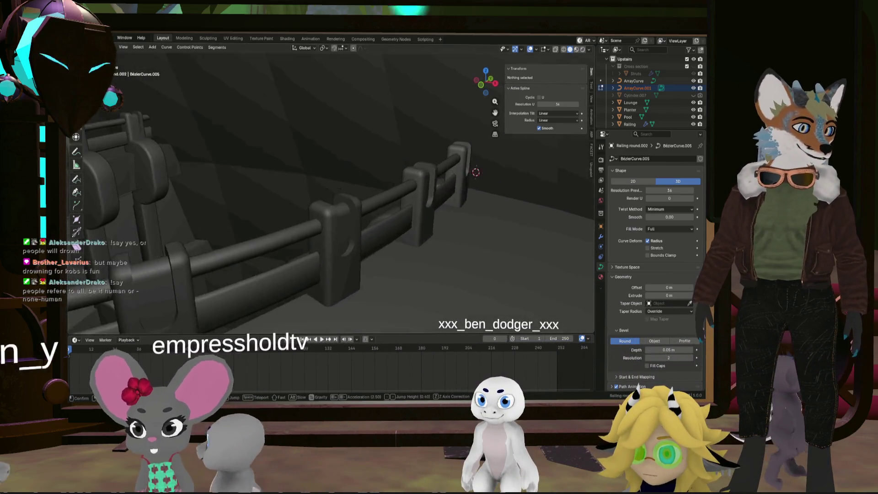
{"action": "key", "text": "s"}
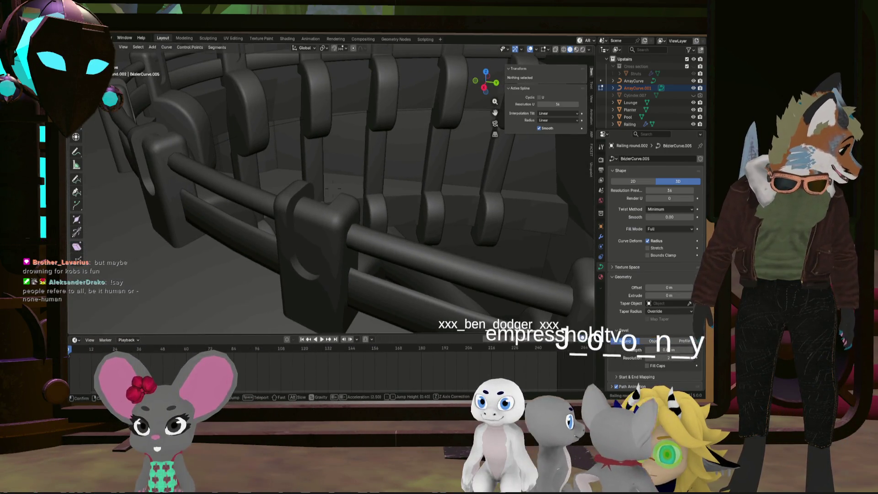
{"action": "key", "text": "w"}
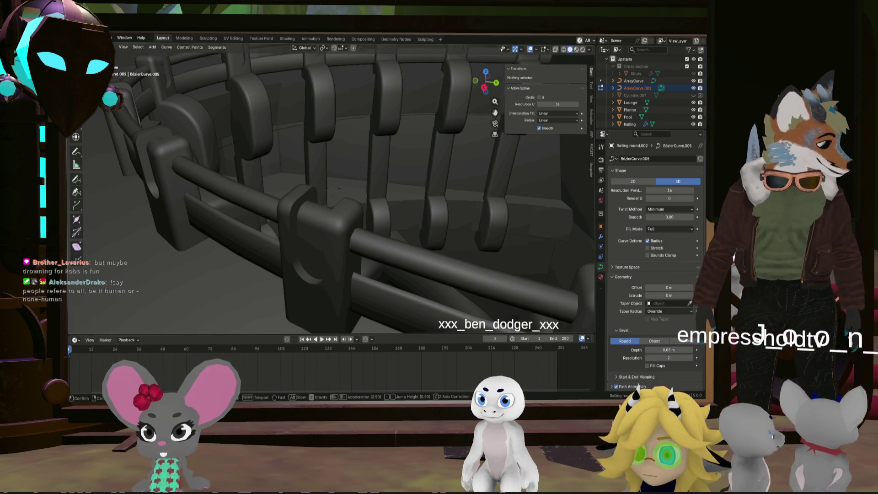
{"action": "key", "text": "w"}
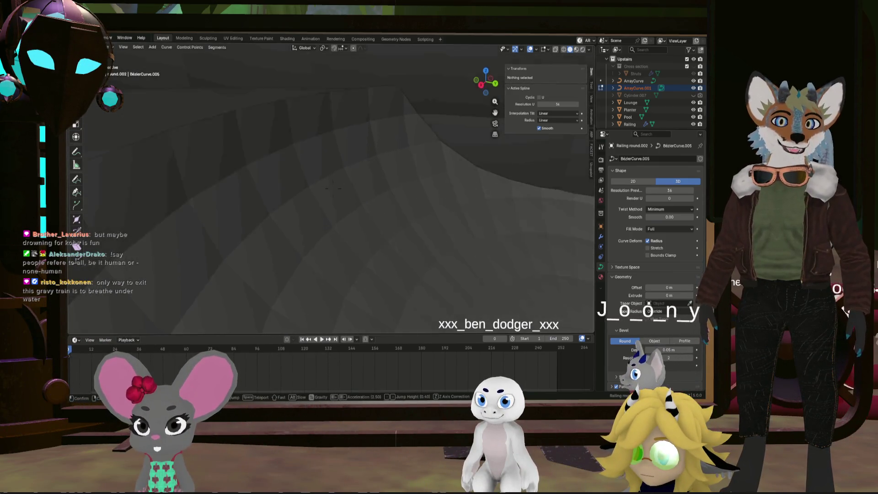
{"action": "key", "text": "s"}
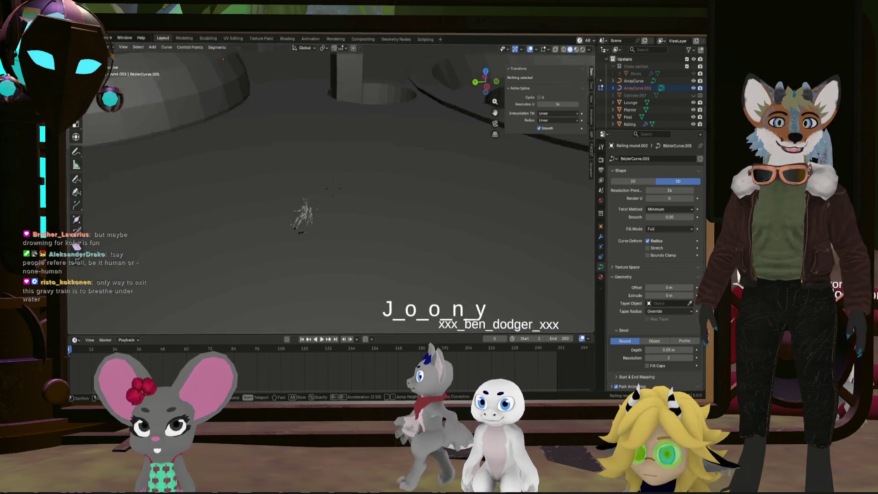
{"action": "key", "text": "w"}
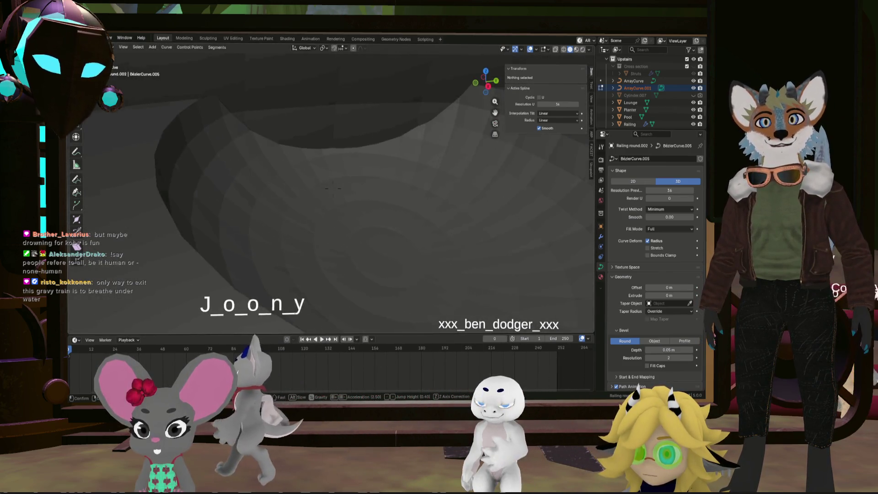
{"action": "key", "text": "w"}
{"action": "key", "text": "w"}
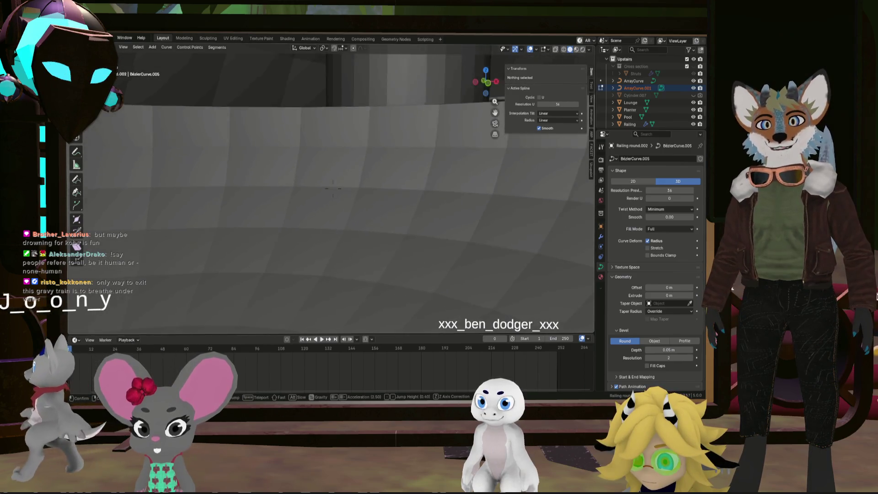
- Walk out of the planter bowl and along the railing seats
{"action": "key", "text": "s"}
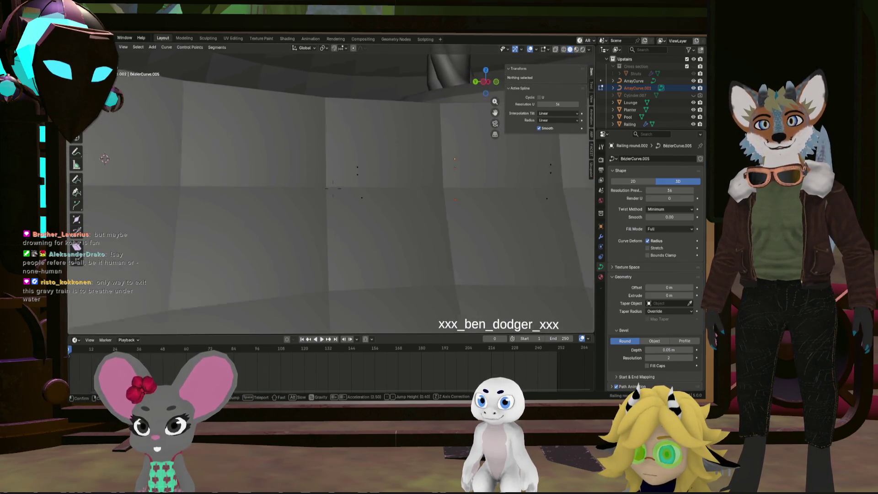
{"action": "key", "text": "w"}
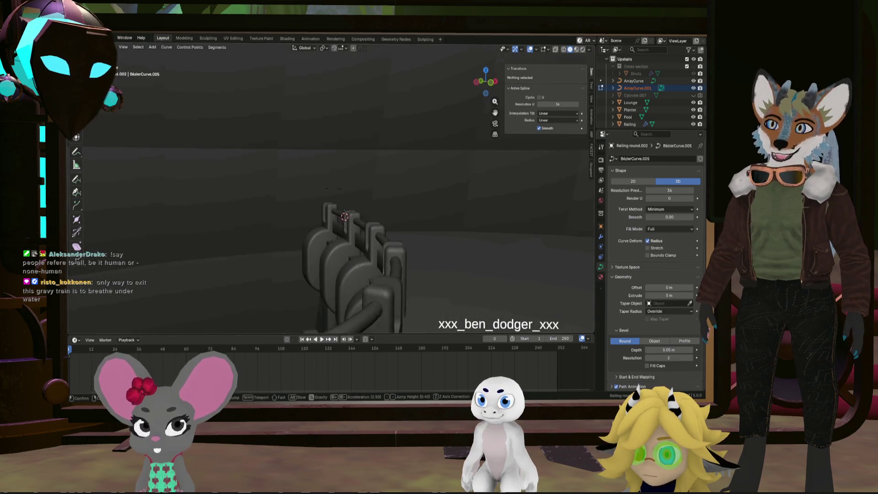
{"action": "key", "text": "w"}
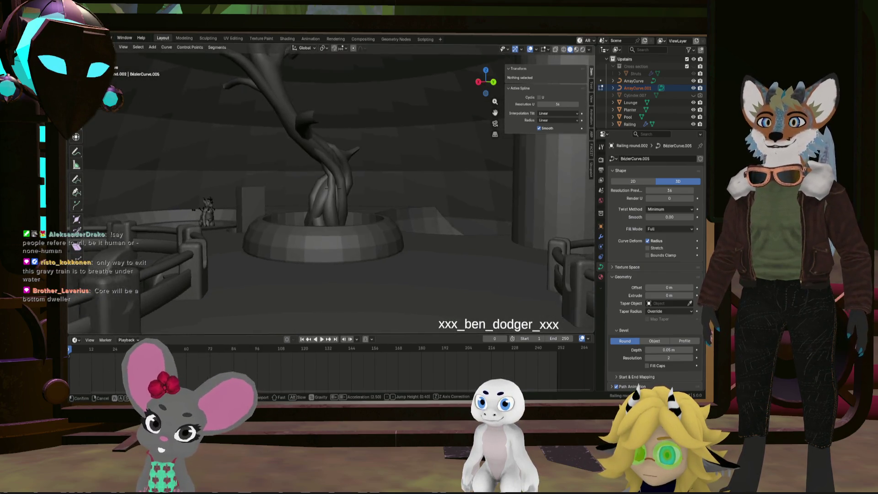
{"action": "key", "text": "s"}
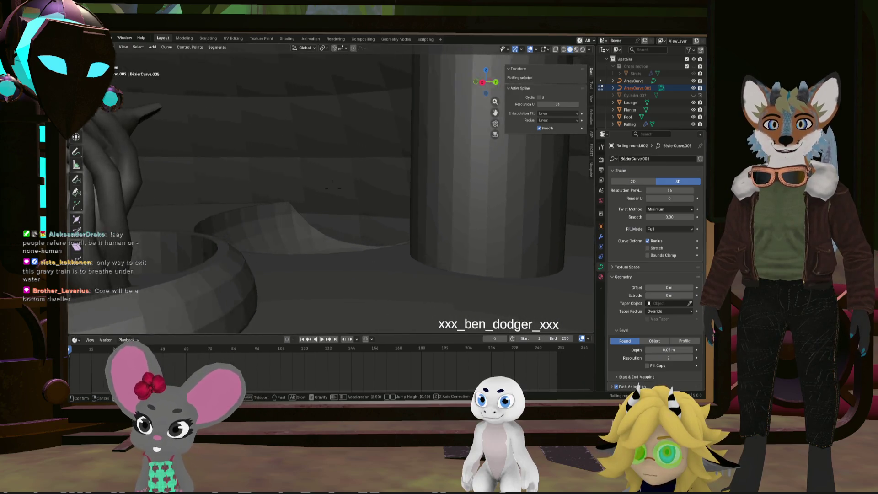
{"action": "key", "text": "w"}
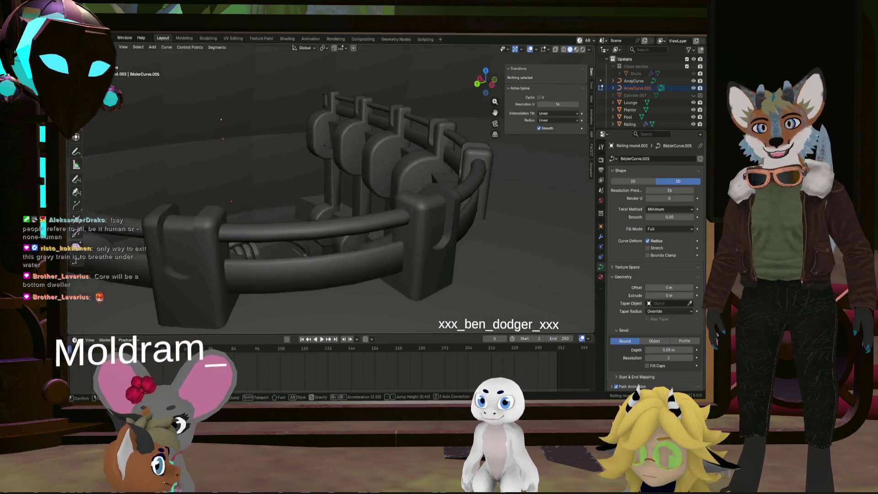
{"action": "key", "text": "d"}
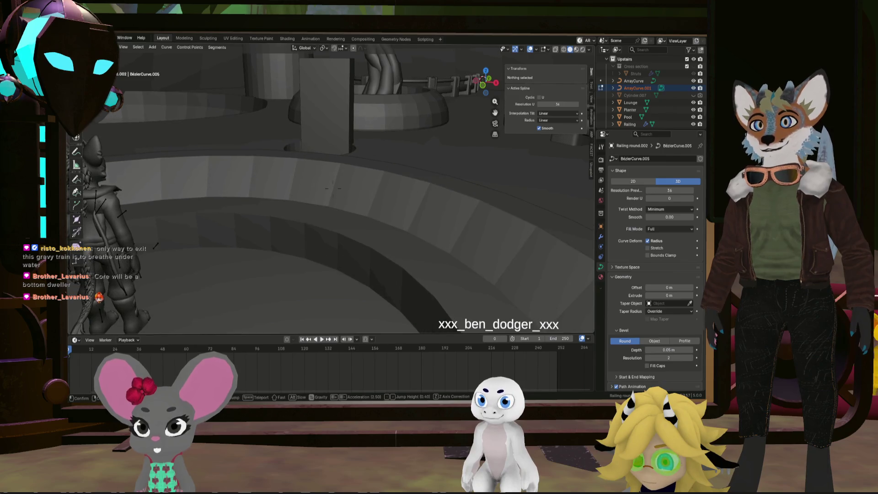
- Walk past the character figure to inspect the pool floor, rings and raised platform
{"action": "key", "text": "s"}
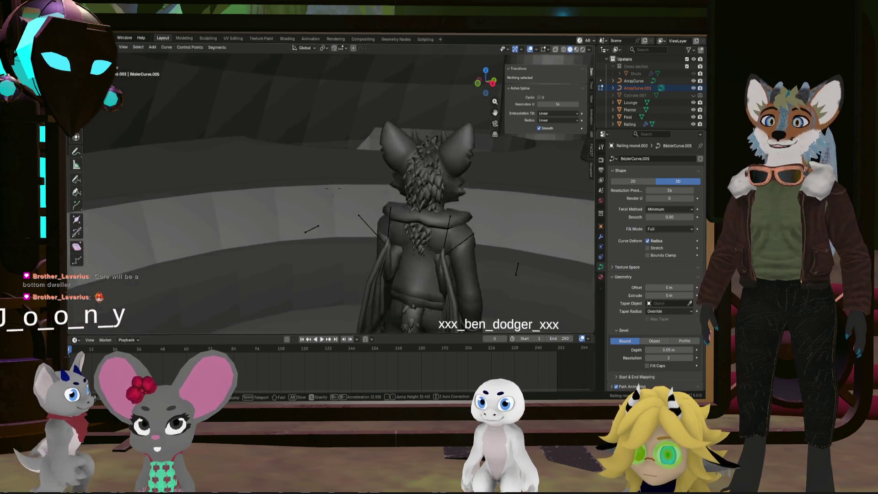
{"action": "key", "text": "s"}
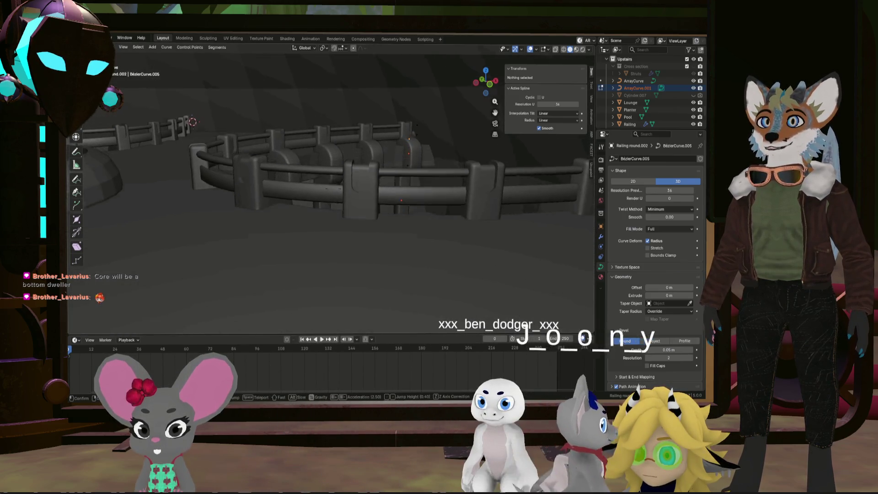
{"action": "key", "text": "w"}
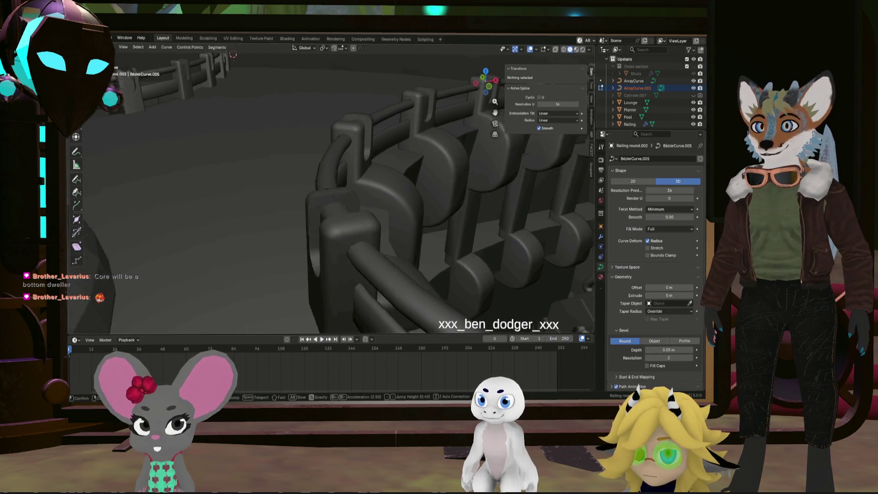
{"action": "key", "text": "s"}
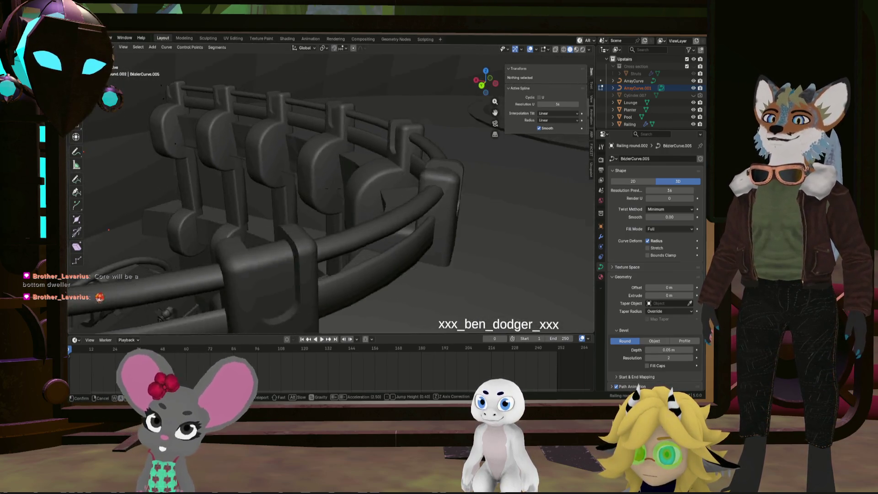
{"action": "key", "text": "w"}
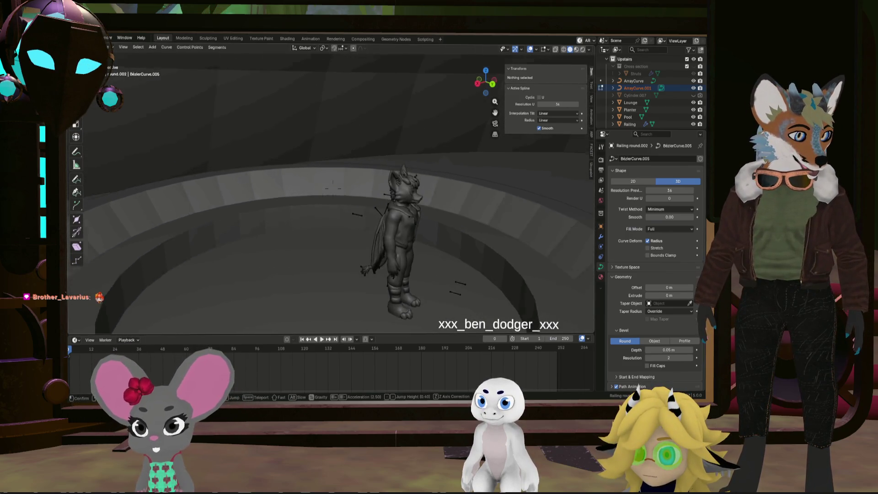
{"action": "key", "text": "w"}
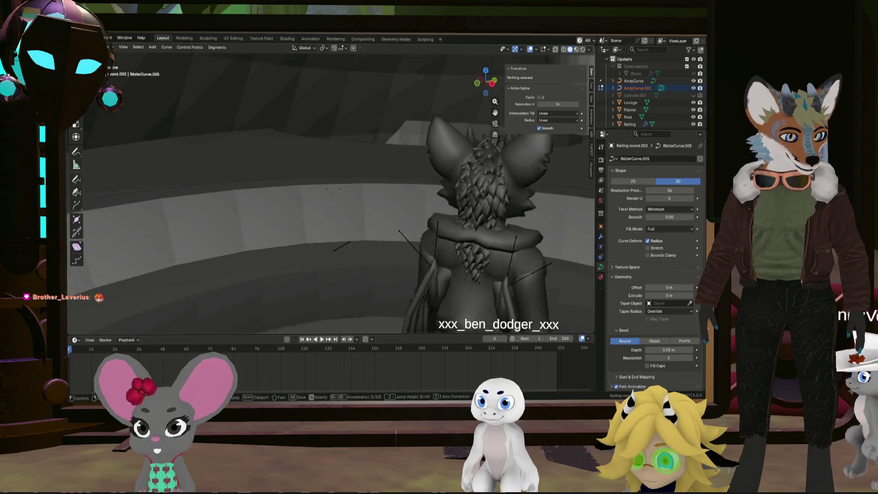
{"action": "key", "text": "w"}
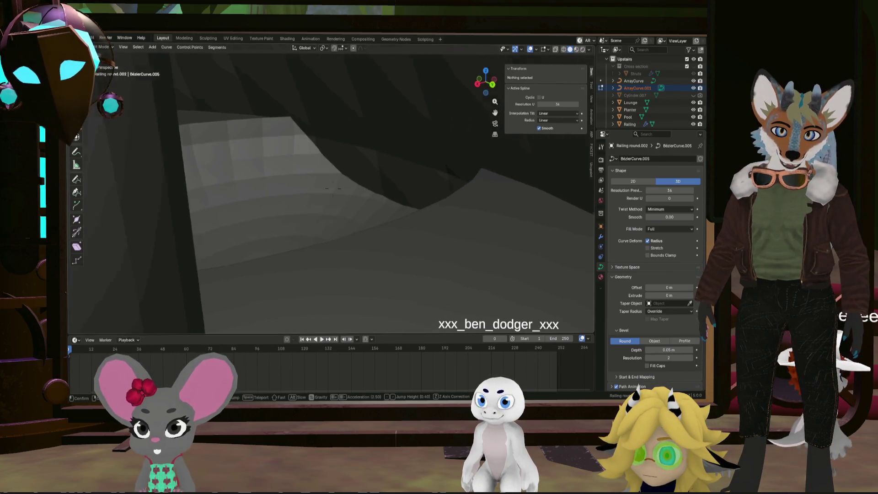
{"action": "key", "text": "s"}
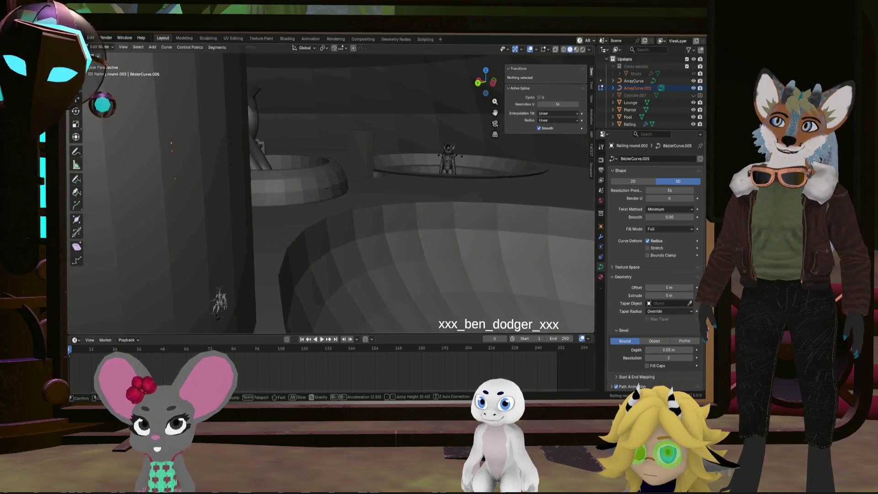
{"action": "key", "text": "w"}
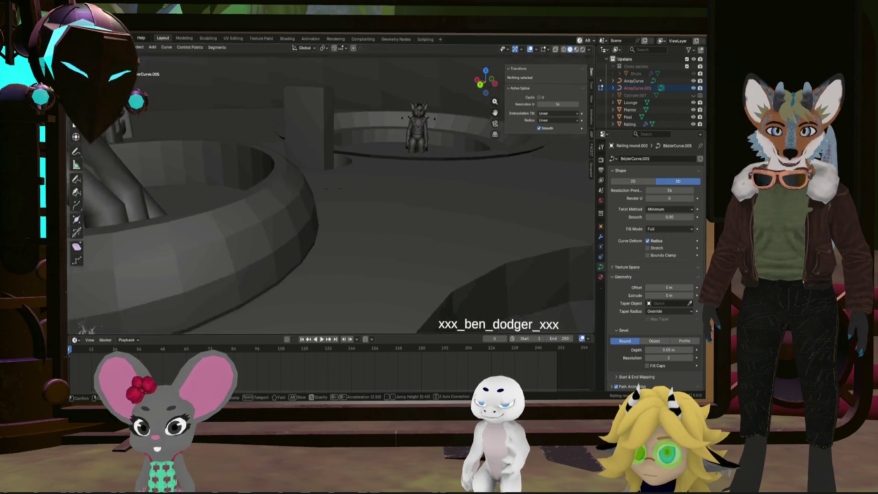
- Look closely along the curved railing and row of seat backs toward the planter
{"action": "key", "text": "w"}
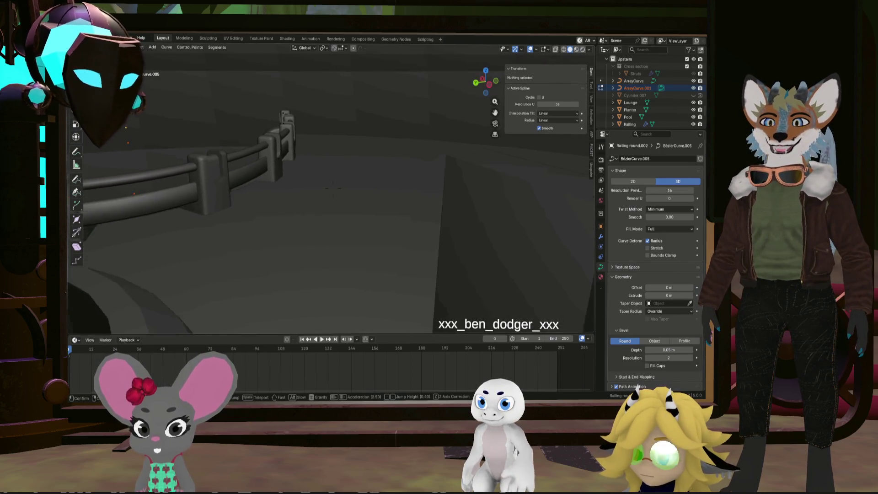
{"action": "key", "text": "w"}
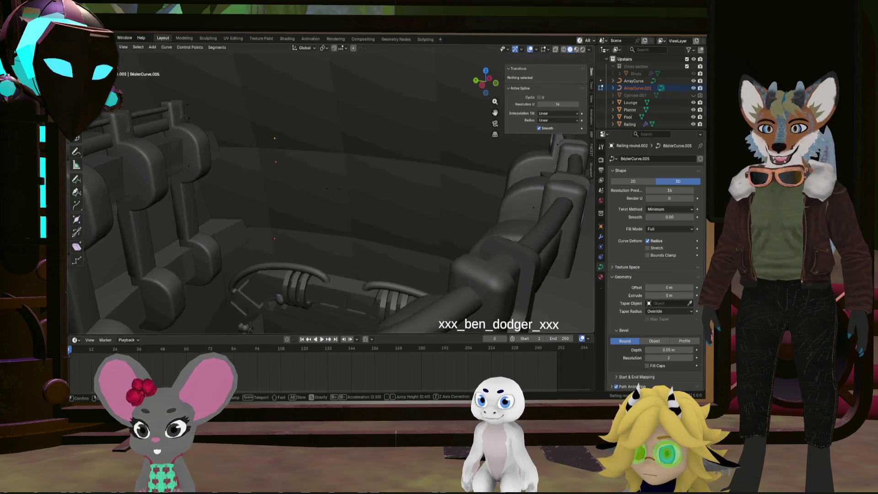
{"action": "key", "text": "w"}
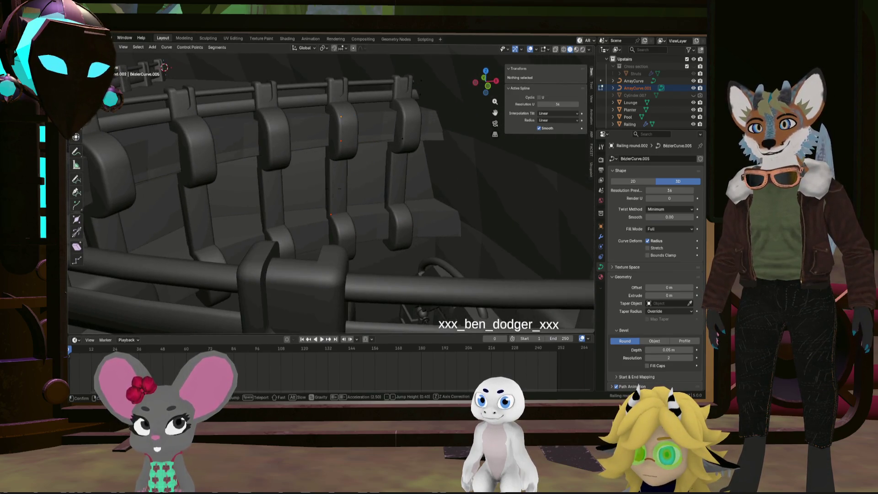
{"action": "key", "text": "w"}
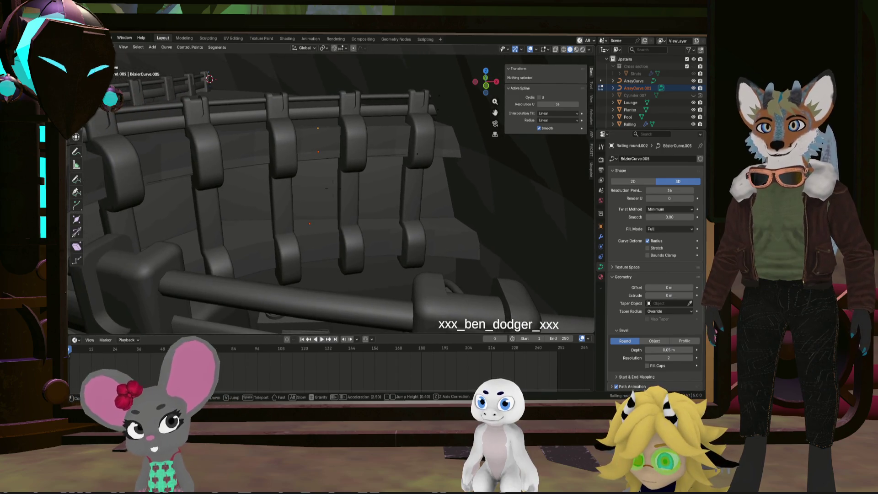
{"action": "key", "text": "w"}
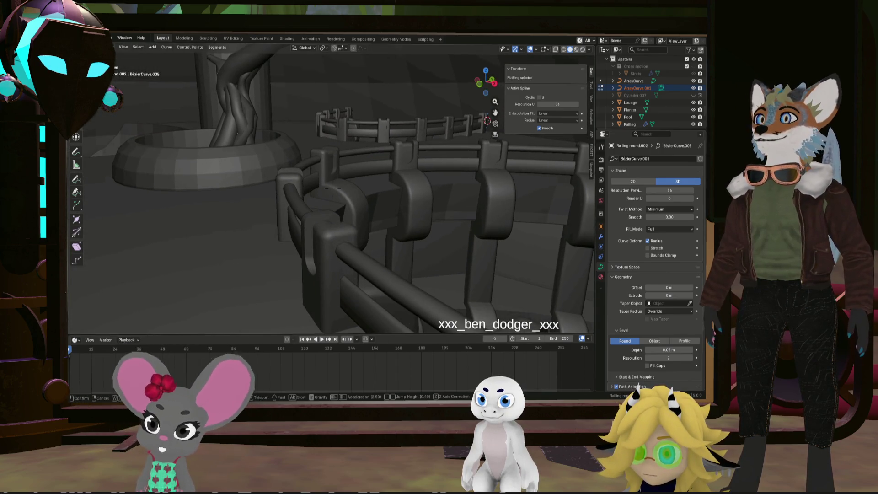
- Exit walk mode, return to Object Mode and orbit out to an overview of the dome
{"action": "key", "text": "Escape"}
{"action": "key", "text": "Tab"}
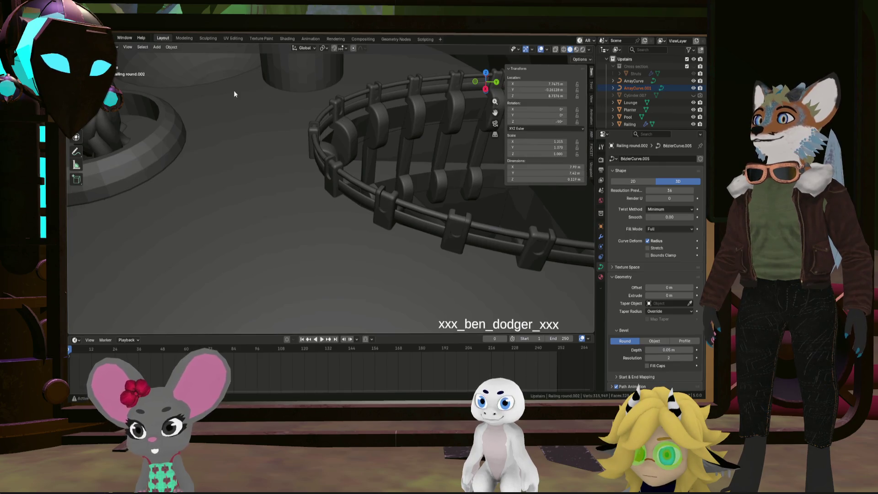
{"action": "mouse_move", "coordinate": [344, 118]}
{"action": "middle_mouse_down"}
{"action": "mouse_move", "coordinate": [350, 125]}
{"action": "mouse_move", "coordinate": [290, 116]}
{"action": "mouse_move", "coordinate": [302, 115]}
{"action": "middle_mouse_up"}
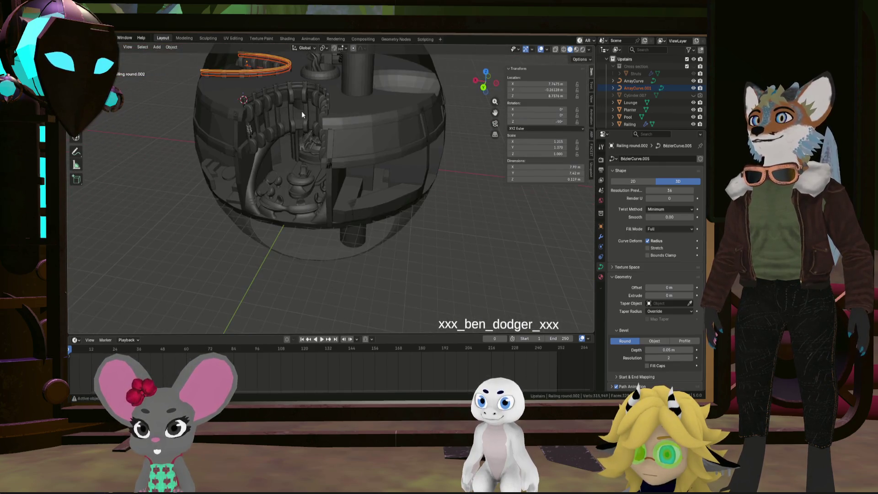
{"action": "left_click", "coordinate": [447, 141]}
{"action": "middle_click_drag", "start_coordinate": [447, 141], "coordinate": [332, 129]}
- Save Greyboxing.blend and zoom in through the arch to the interior
{"action": "mouse_move", "coordinate": [408, 122]}
{"action": "middle_mouse_down"}
{"action": "mouse_move", "coordinate": [426, 135]}
{"action": "mouse_move", "coordinate": [399, 141]}
{"action": "mouse_move", "coordinate": [349, 121]}
{"action": "mouse_move", "coordinate": [355, 213]}
{"action": "mouse_move", "coordinate": [314, 170]}
{"action": "mouse_move", "coordinate": [281, 165]}
{"action": "mouse_move", "coordinate": [279, 149]}
{"action": "mouse_move", "coordinate": [392, 156]}
{"action": "mouse_move", "coordinate": [350, 169]}
{"action": "mouse_move", "coordinate": [309, 165]}
{"action": "mouse_move", "coordinate": [421, 191]}
{"action": "mouse_move", "coordinate": [472, 228]}
{"action": "mouse_move", "coordinate": [442, 197]}
{"action": "mouse_move", "coordinate": [404, 217]}
{"action": "mouse_move", "coordinate": [418, 199]}
{"action": "mouse_move", "coordinate": [481, 210]}
{"action": "middle_mouse_up"}
{"action": "key", "text": "ctrl+s"}
{"action": "scroll", "coordinate": [422, 192], "scroll_direction": "up", "scroll_amount": 2}
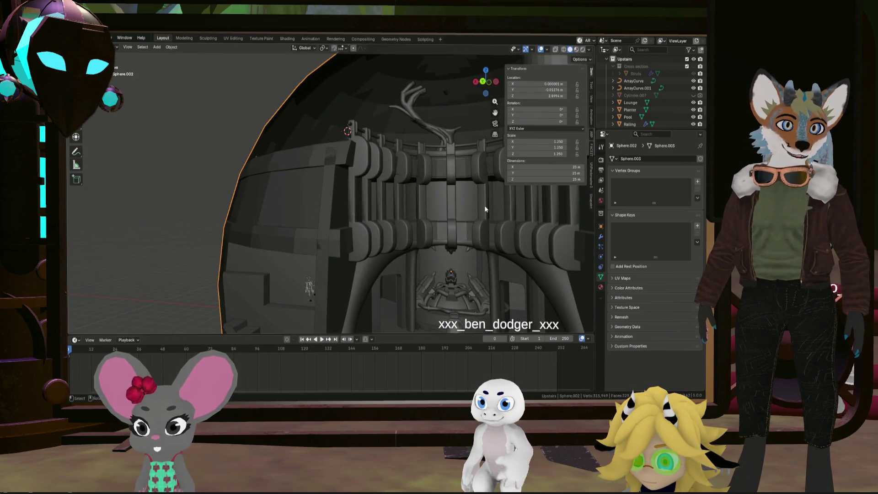
{"action": "scroll", "coordinate": [485, 224], "scroll_direction": "up", "scroll_amount": 3}
- Select the arch piece Cube.047 and scroll through the Outliner's collections
{"action": "left_click", "coordinate": [481, 211]}
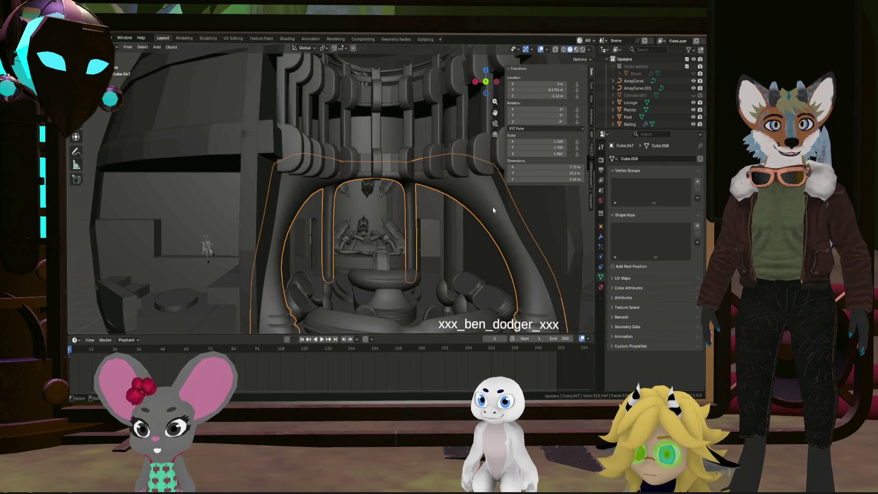
{"action": "scroll", "coordinate": [493, 206], "scroll_direction": "down", "scroll_amount": 3}
{"action": "middle_click_drag", "start_coordinate": [435, 204], "coordinate": [581, 84], "text": "shift"}
{"action": "scroll", "coordinate": [635, 97], "scroll_direction": "down", "scroll_amount": 10}
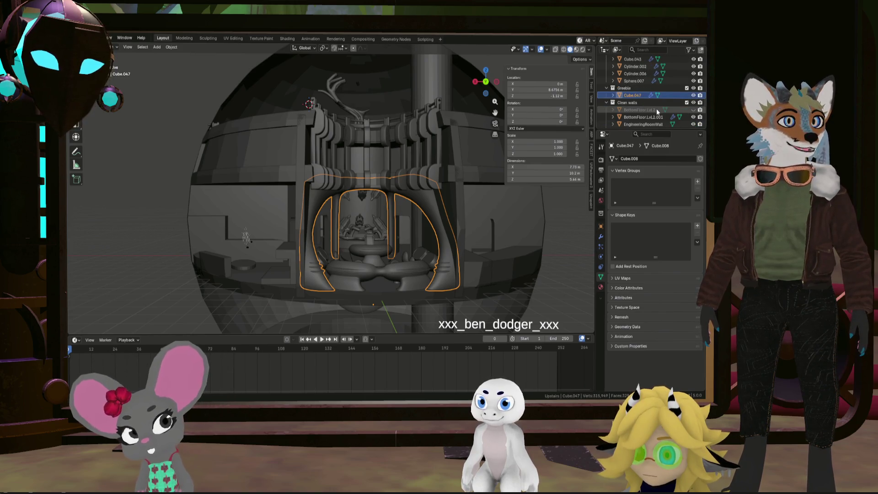
{"action": "scroll", "coordinate": [612, 96], "scroll_direction": "down", "scroll_amount": 4}
{"action": "scroll", "coordinate": [612, 96], "scroll_direction": "up", "scroll_amount": 10}
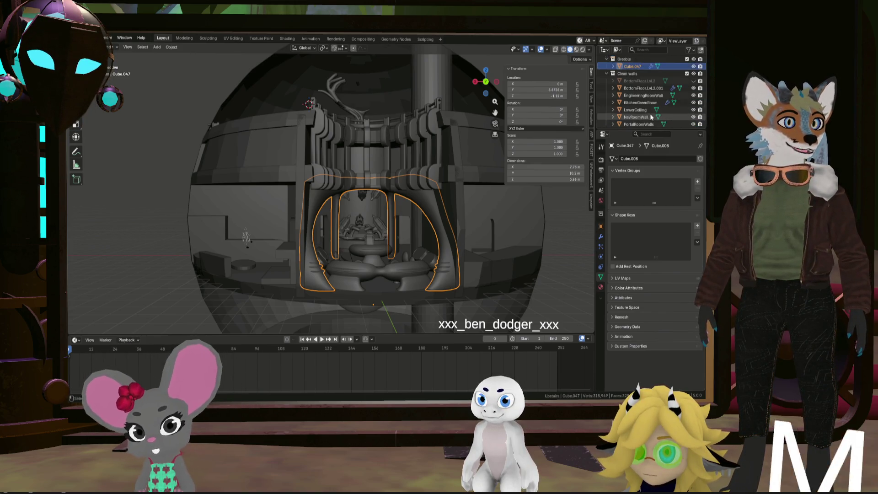
{"action": "scroll", "coordinate": [655, 115], "scroll_direction": "down", "scroll_amount": 4}
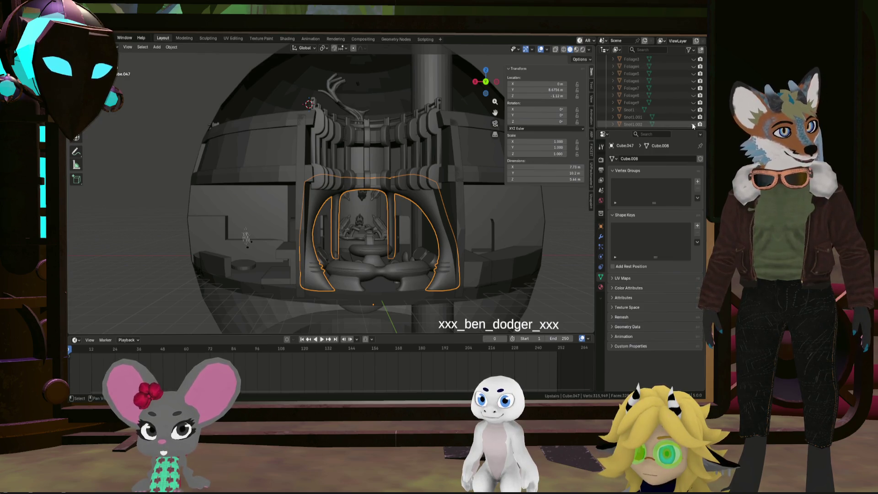
{"action": "scroll", "coordinate": [693, 123], "scroll_direction": "down", "scroll_amount": 2}
{"action": "scroll", "coordinate": [692, 123], "scroll_direction": "down", "scroll_amount": 5}
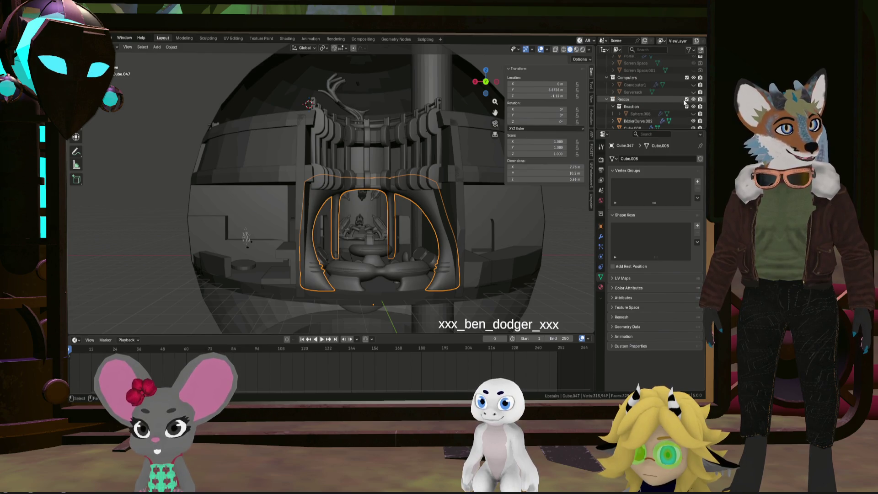
{"action": "scroll", "coordinate": [686, 94], "scroll_direction": "down", "scroll_amount": 5}
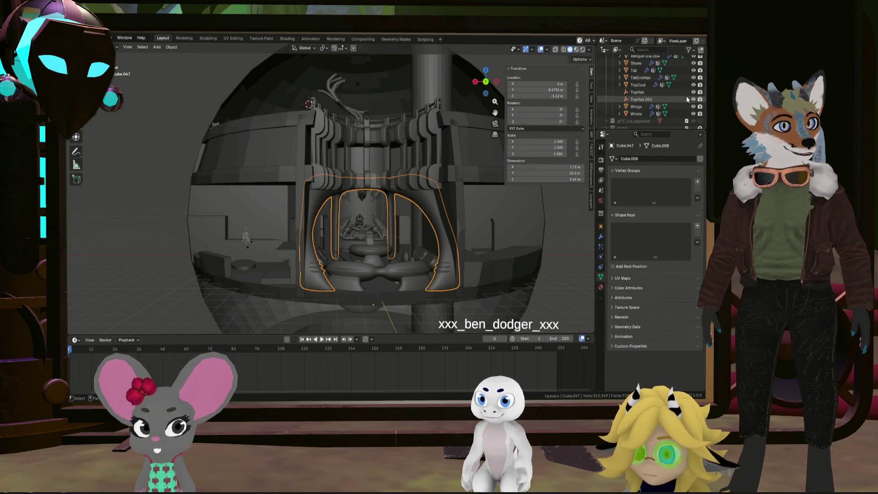
{"action": "scroll", "coordinate": [686, 99], "scroll_direction": "up", "scroll_amount": 5}
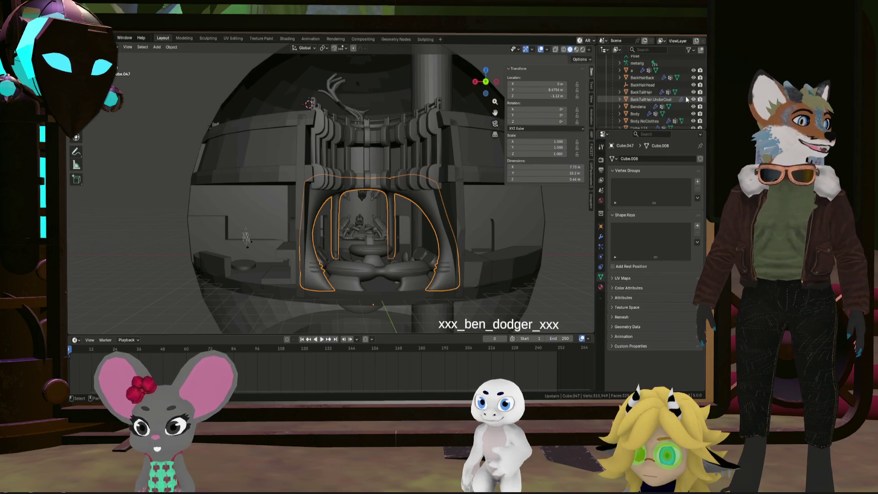
{"action": "scroll", "coordinate": [686, 99], "scroll_direction": "up", "scroll_amount": 3}
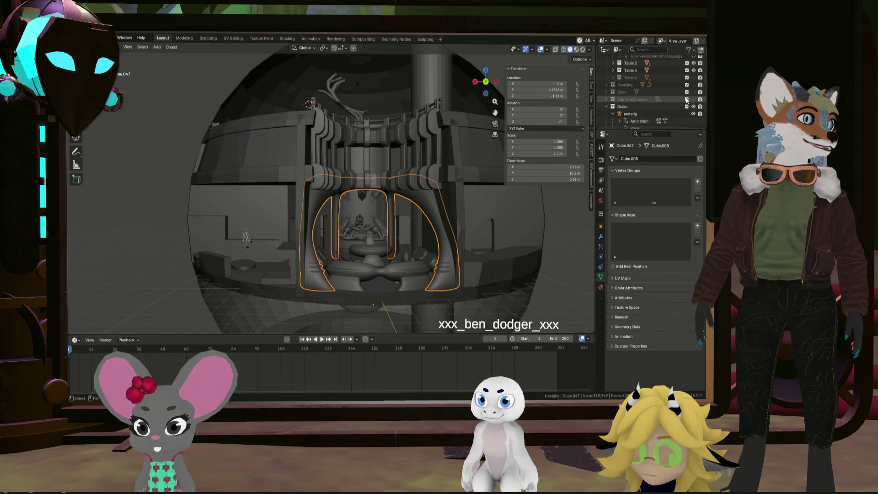
- Briefly toggle Paneling's visibility, then show Collection 2 and frame Cube.047
{"action": "left_click", "coordinate": [694, 99]}
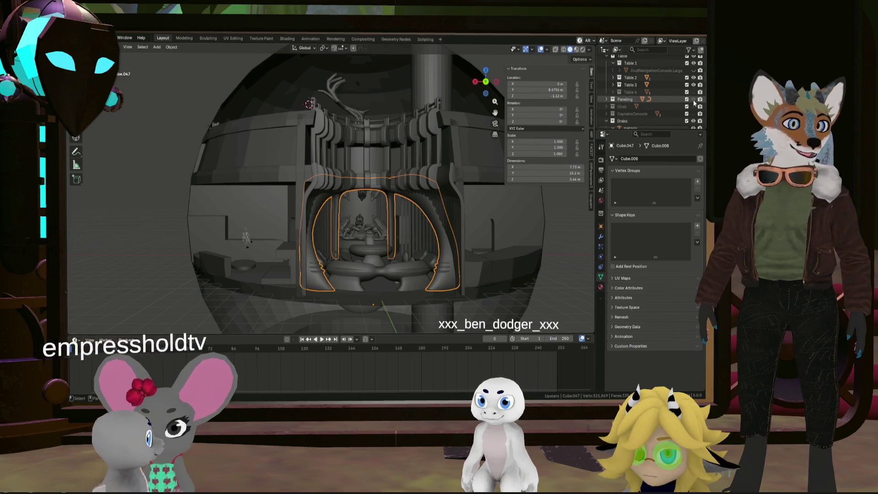
{"action": "left_click", "coordinate": [694, 99]}
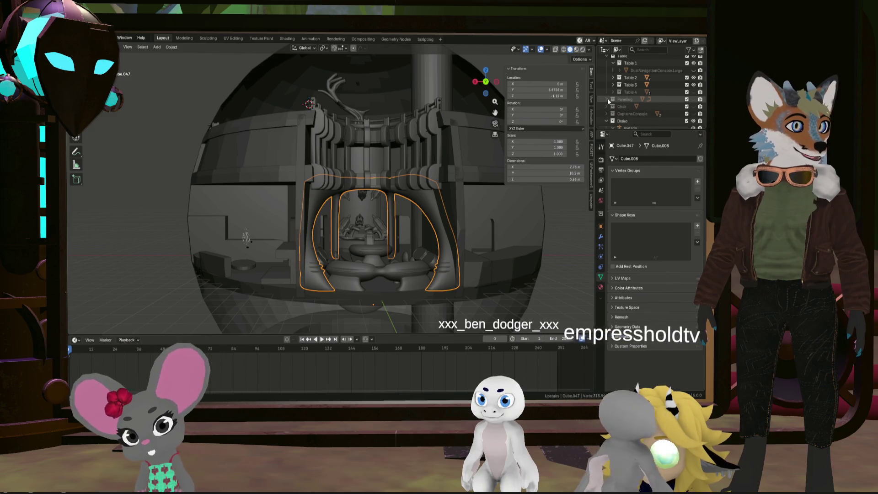
{"action": "scroll", "coordinate": [658, 101], "scroll_direction": "up", "scroll_amount": 5}
{"action": "scroll", "coordinate": [668, 106], "scroll_direction": "up", "scroll_amount": 3}
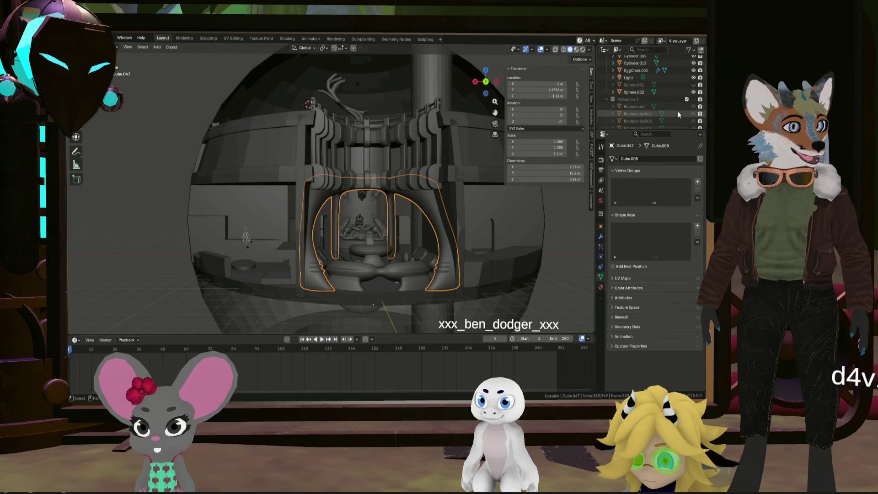
{"action": "scroll", "coordinate": [678, 111], "scroll_direction": "up", "scroll_amount": 6}
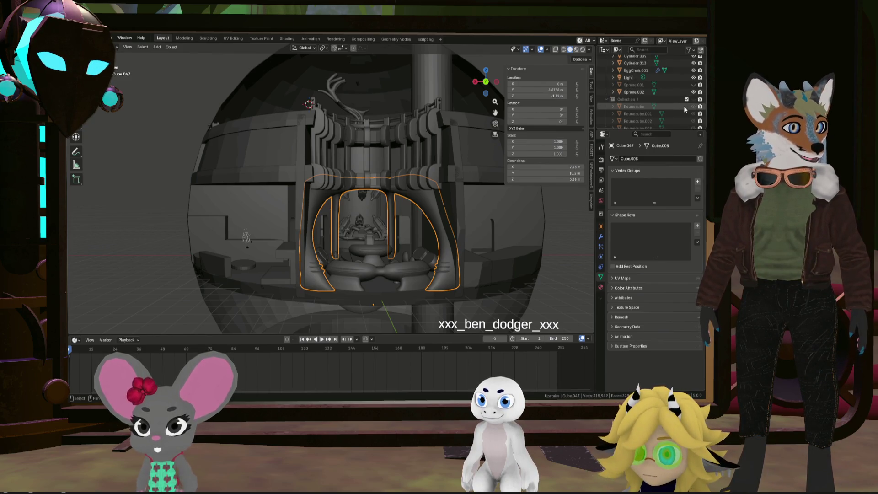
{"action": "left_click", "coordinate": [693, 99]}
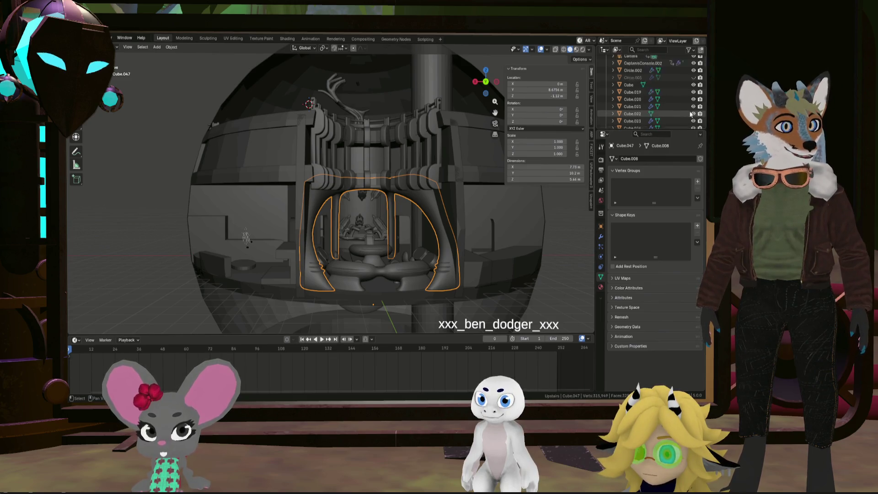
{"action": "scroll", "coordinate": [692, 114], "scroll_direction": "up", "scroll_amount": 2}
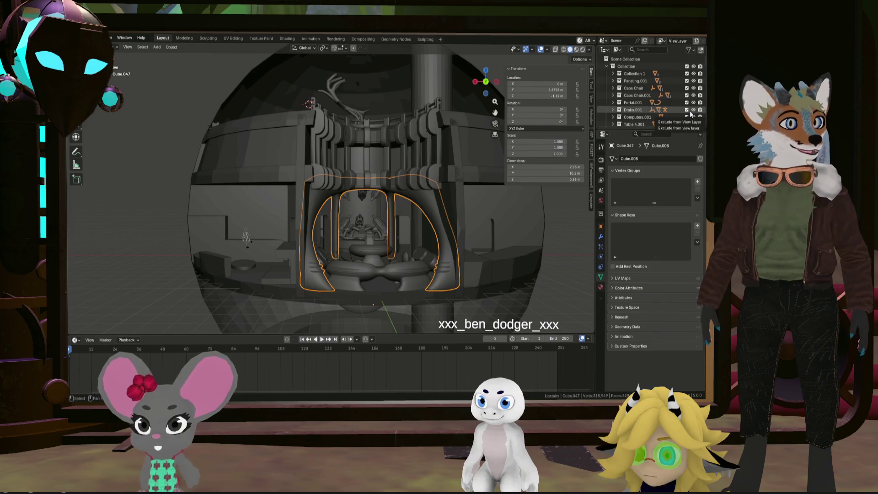
{"action": "key", "text": "KP_Decimal"}
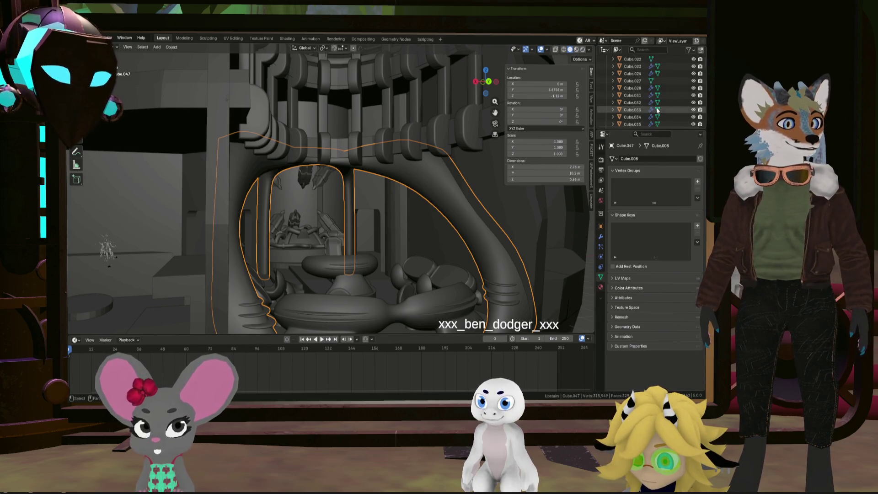
- Show the Paneling objects to preview them around the console, then hide them again
{"action": "scroll", "coordinate": [657, 111], "scroll_direction": "down", "scroll_amount": 10}
{"action": "scroll", "coordinate": [657, 108], "scroll_direction": "down", "scroll_amount": 10}
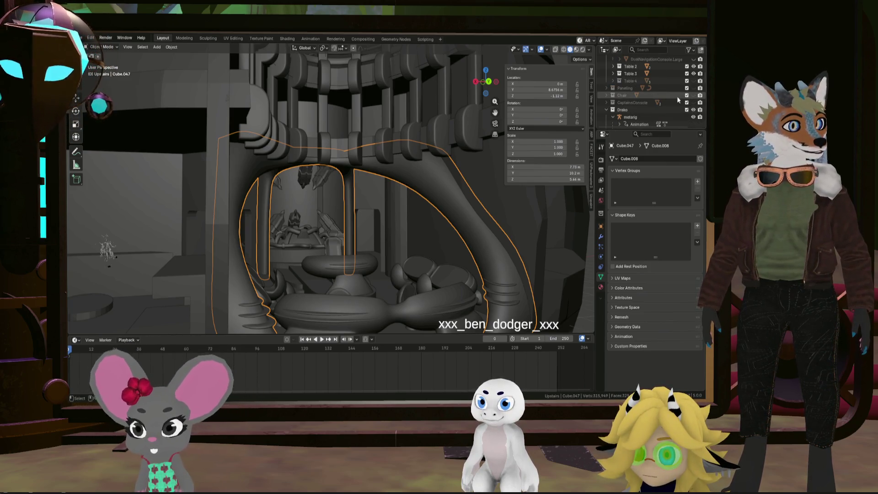
{"action": "left_click", "coordinate": [694, 88]}
{"action": "mouse_move", "coordinate": [457, 145]}
{"action": "middle_mouse_down"}
{"action": "mouse_move", "coordinate": [417, 153]}
{"action": "mouse_move", "coordinate": [434, 149]}
{"action": "middle_mouse_up"}
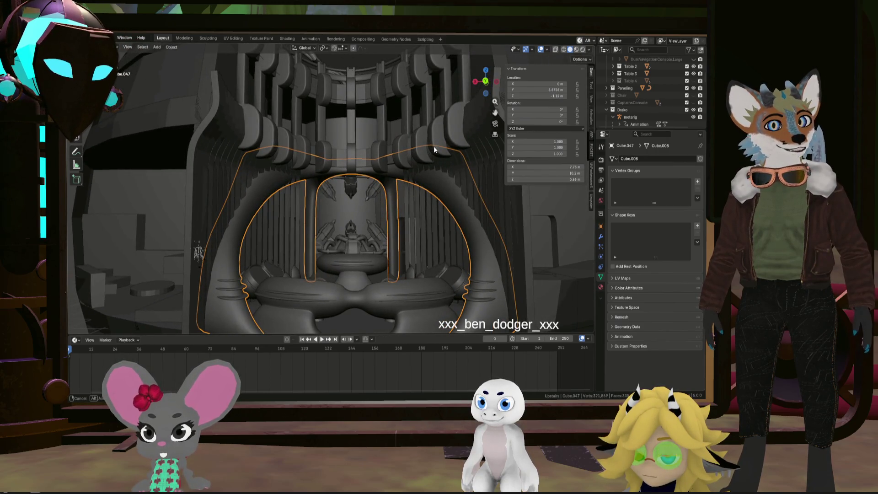
{"action": "left_click", "coordinate": [694, 89]}
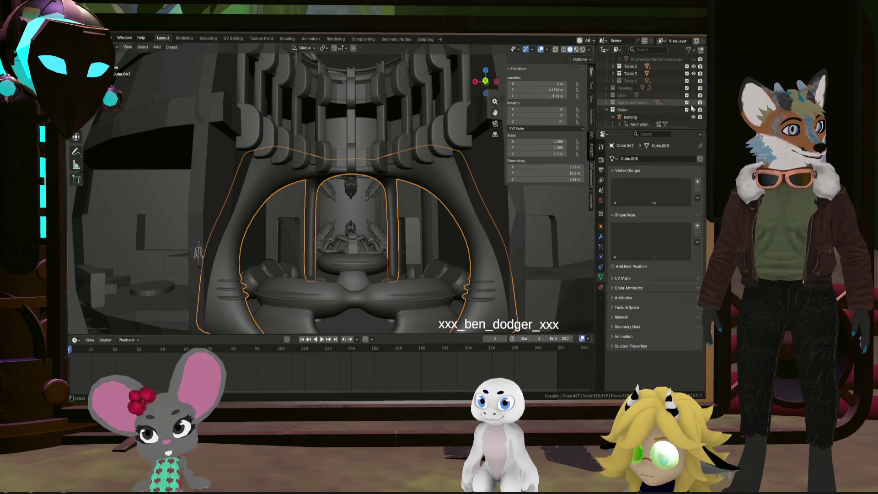
- Hide Cylinder, expand Paneling.001 and unhide the ribbed panels of Cube.048
{"action": "scroll", "coordinate": [641, 120], "scroll_direction": "down", "scroll_amount": 5}
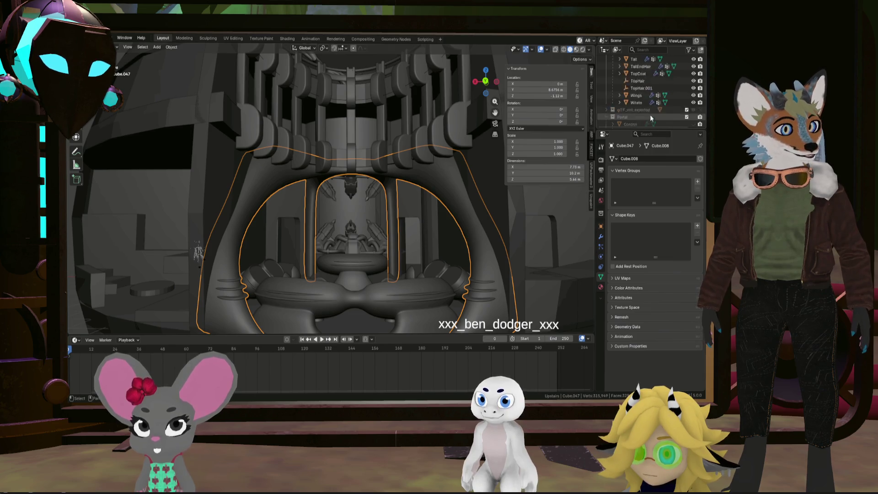
{"action": "scroll", "coordinate": [644, 103], "scroll_direction": "down", "scroll_amount": 5}
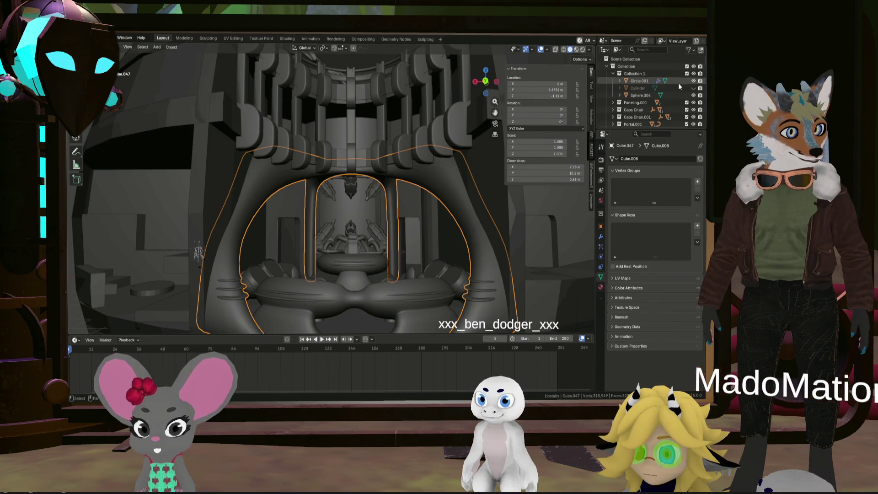
{"action": "left_click", "coordinate": [694, 88]}
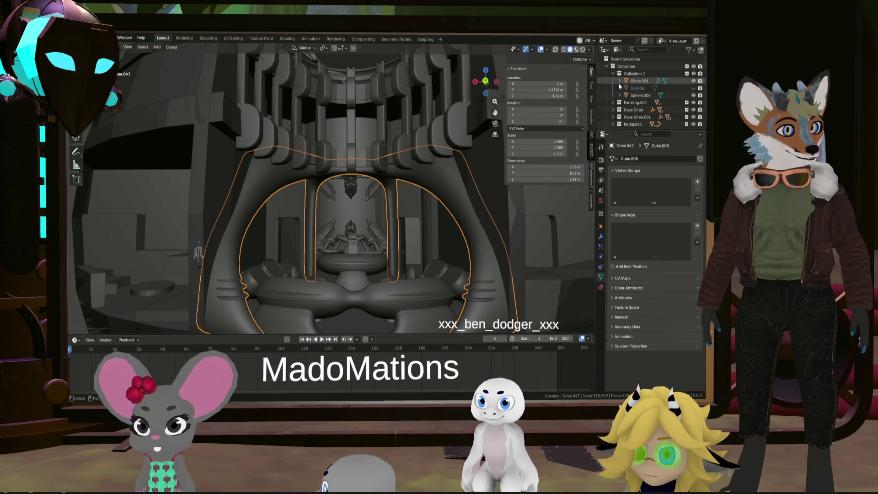
{"action": "left_click", "coordinate": [613, 74]}
{"action": "left_click", "coordinate": [613, 81]}
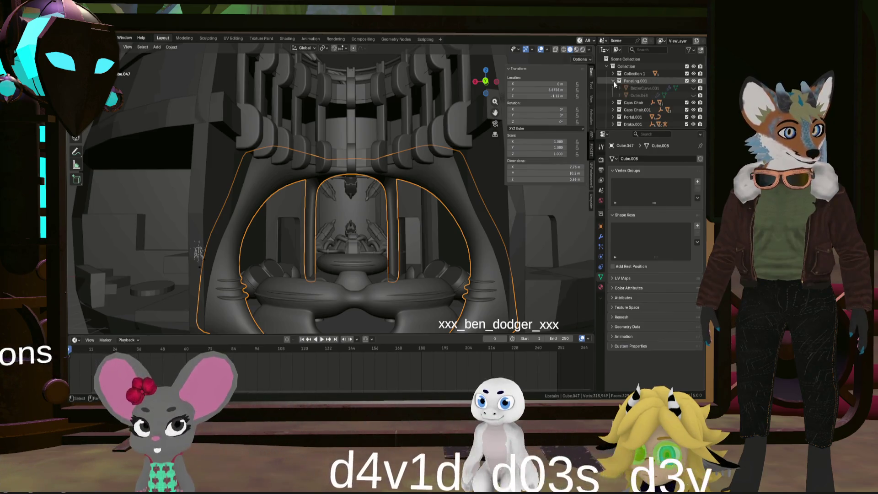
{"action": "left_click", "coordinate": [694, 95]}
{"action": "mouse_move", "coordinate": [419, 177]}
{"action": "middle_mouse_down"}
{"action": "mouse_move", "coordinate": [444, 175]}
{"action": "mouse_move", "coordinate": [459, 161]}
{"action": "mouse_move", "coordinate": [411, 180]}
{"action": "mouse_move", "coordinate": [428, 169]}
{"action": "mouse_move", "coordinate": [441, 175]}
{"action": "middle_mouse_up"}
{"action": "scroll", "coordinate": [342, 221], "scroll_direction": "down", "scroll_amount": 3}
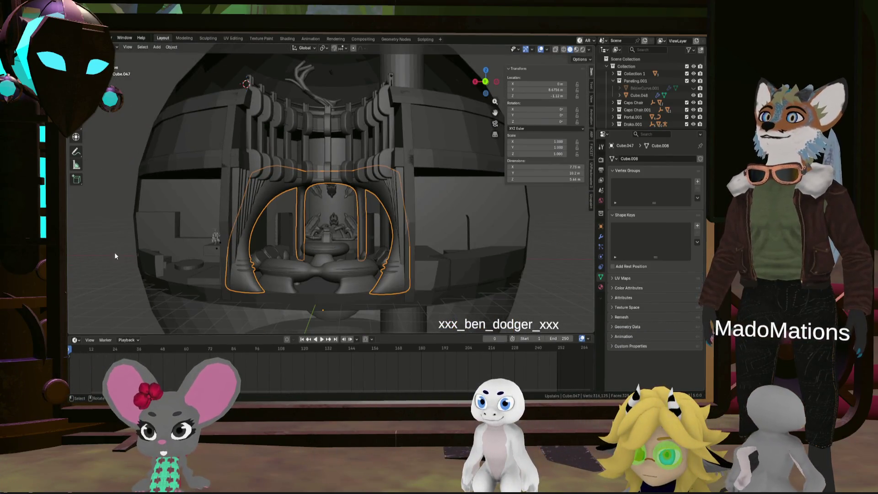
{"action": "mouse_move", "coordinate": [203, 241]}
{"action": "middle_mouse_down"}
{"action": "mouse_move", "coordinate": [189, 248]}
{"action": "mouse_move", "coordinate": [177, 241]}
{"action": "mouse_move", "coordinate": [259, 240]}
{"action": "mouse_move", "coordinate": [232, 249]}
{"action": "middle_mouse_up"}
{"action": "scroll", "coordinate": [309, 238], "scroll_direction": "up", "scroll_amount": 5}
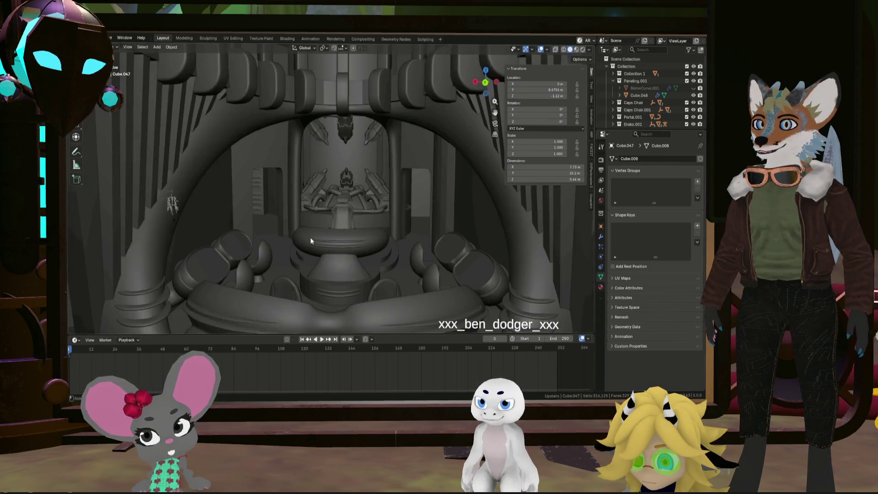
{"action": "mouse_move", "coordinate": [309, 238]}
{"action": "middle_mouse_down"}
{"action": "mouse_move", "coordinate": [295, 224]}
{"action": "mouse_move", "coordinate": [322, 210]}
{"action": "mouse_move", "coordinate": [312, 222]}
{"action": "mouse_move", "coordinate": [366, 233]}
{"action": "mouse_move", "coordinate": [355, 222]}
{"action": "mouse_move", "coordinate": [462, 226]}
{"action": "mouse_move", "coordinate": [387, 219]}
{"action": "mouse_move", "coordinate": [294, 260]}
{"action": "mouse_move", "coordinate": [188, 257]}
{"action": "mouse_move", "coordinate": [385, 251]}
{"action": "mouse_move", "coordinate": [312, 246]}
{"action": "mouse_move", "coordinate": [301, 284]}
{"action": "mouse_move", "coordinate": [289, 284]}
{"action": "middle_mouse_up"}
{"action": "scroll", "coordinate": [310, 233], "scroll_direction": "down", "scroll_amount": 5}
{"action": "mouse_move", "coordinate": [428, 285]}
{"action": "middle_mouse_down"}
{"action": "mouse_move", "coordinate": [424, 273]}
{"action": "mouse_move", "coordinate": [347, 260]}
{"action": "mouse_move", "coordinate": [392, 251]}
{"action": "mouse_move", "coordinate": [378, 265]}
{"action": "mouse_move", "coordinate": [316, 271]}
{"action": "mouse_move", "coordinate": [261, 232]}
{"action": "mouse_move", "coordinate": [251, 238]}
{"action": "mouse_move", "coordinate": [367, 254]}
{"action": "mouse_move", "coordinate": [362, 246]}
{"action": "mouse_move", "coordinate": [345, 268]}
{"action": "mouse_move", "coordinate": [352, 260]}
{"action": "middle_mouse_up"}
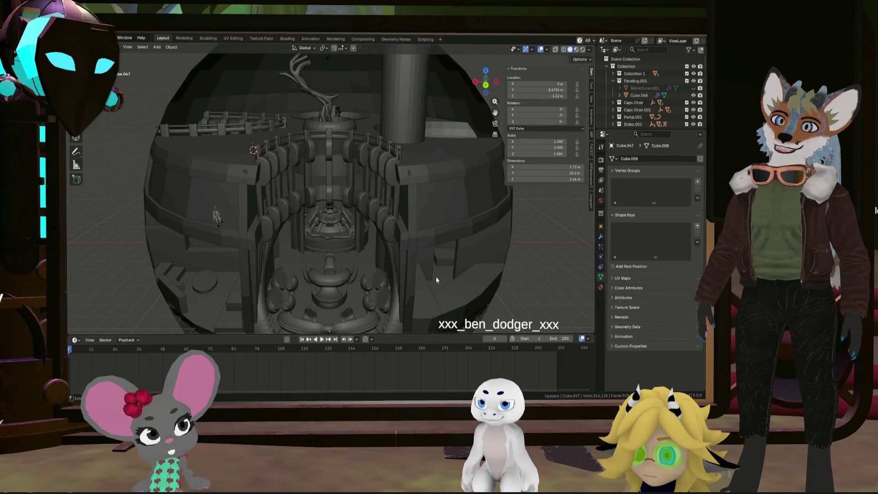
{"action": "left_click", "coordinate": [410, 279]}
- Enter Edit Mode on NavRoomWall and select the first vertical face strip by the arch
{"action": "middle_click_drag", "start_coordinate": [411, 279], "coordinate": [413, 291]}
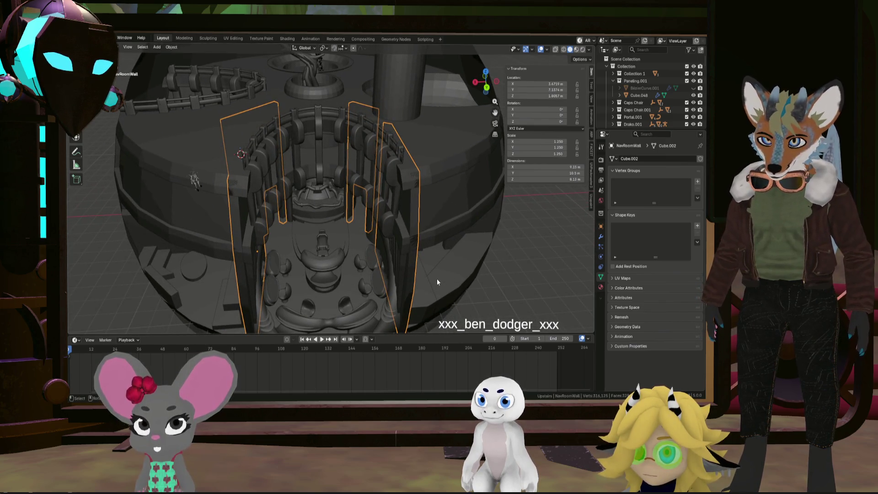
{"action": "key", "text": "Tab"}
{"action": "mouse_move", "coordinate": [437, 282]}
{"action": "middle_mouse_down"}
{"action": "mouse_move", "coordinate": [409, 269]}
{"action": "mouse_move", "coordinate": [398, 299]}
{"action": "mouse_move", "coordinate": [384, 186]}
{"action": "middle_mouse_up"}
{"action": "scroll", "coordinate": [409, 269], "scroll_direction": "up", "scroll_amount": 5}
{"action": "left_click", "coordinate": [398, 300]}
{"action": "scroll", "coordinate": [398, 299], "scroll_direction": "down", "scroll_amount": 5}
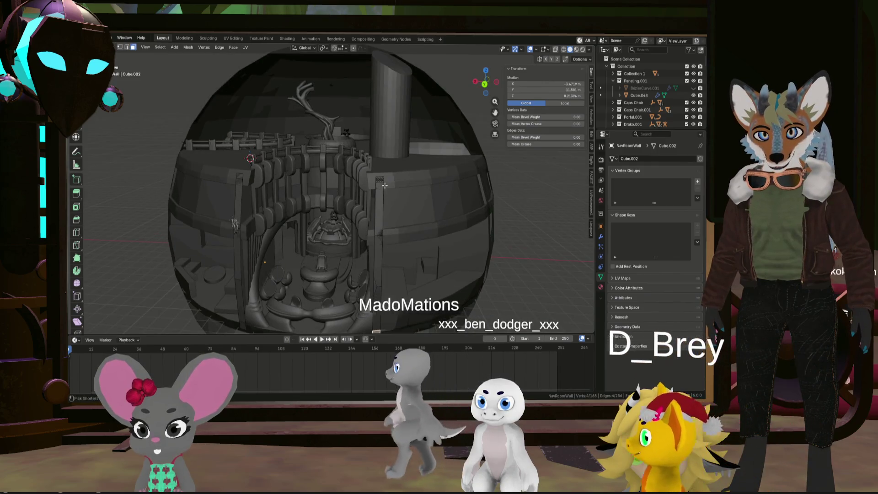
{"action": "left_click", "coordinate": [384, 187], "text": "ctrl"}
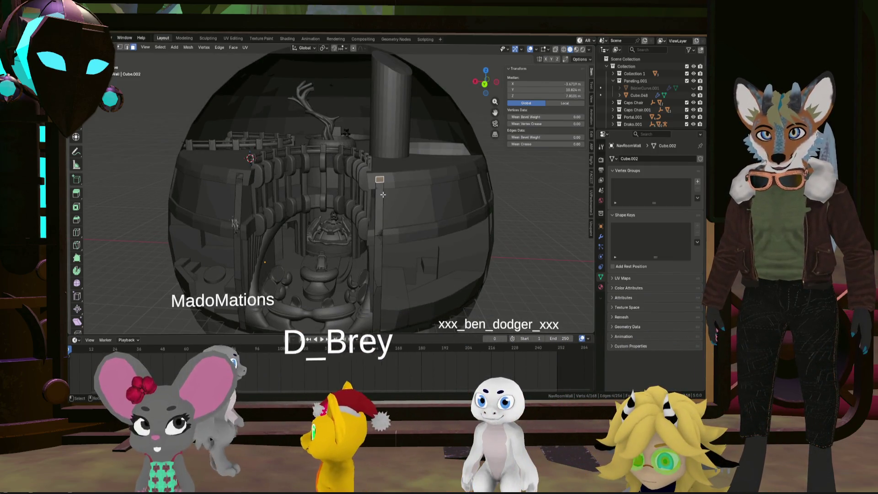
{"action": "scroll", "coordinate": [383, 187], "scroll_direction": "up", "scroll_amount": 3}
{"action": "left_click", "coordinate": [374, 293], "text": "ctrl"}
{"action": "middle_click_drag", "start_coordinate": [373, 293], "coordinate": [374, 254]}
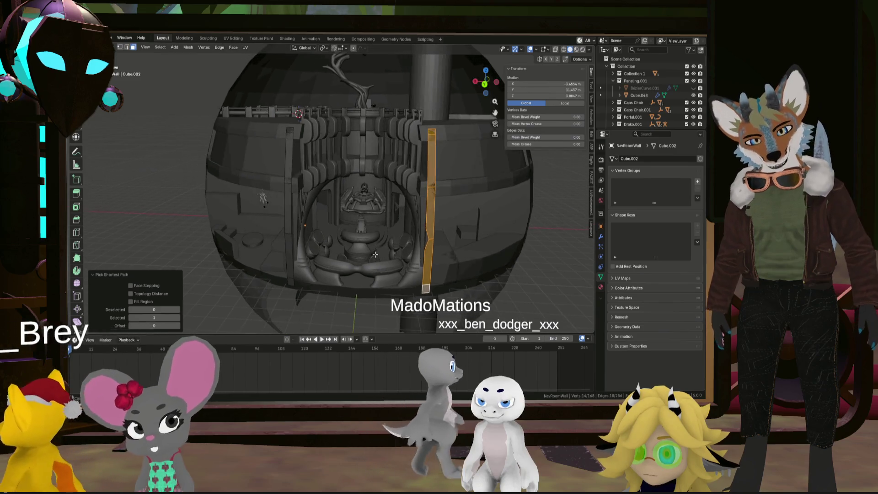
- Add the left vertical face strip of NavRoomWall to the selection
{"action": "left_click", "coordinate": [292, 282], "text": "shift"}
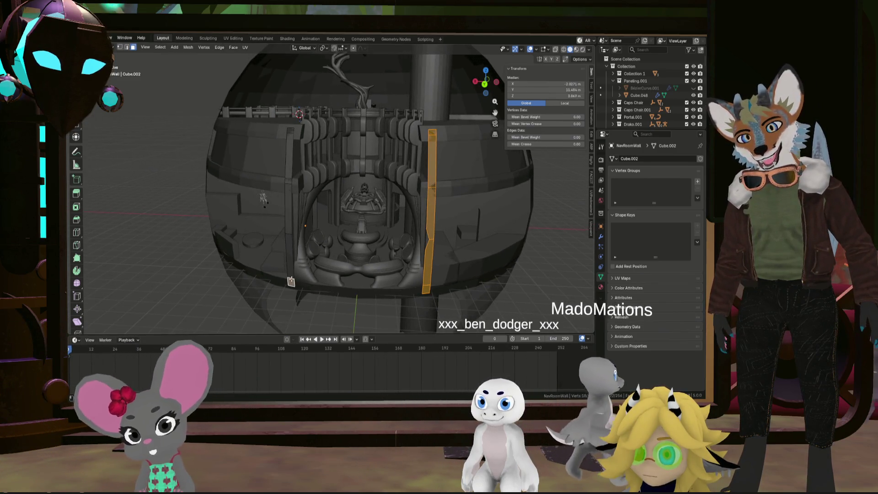
{"action": "left_click", "coordinate": [289, 131], "text": "ctrl"}
{"action": "middle_click_drag", "start_coordinate": [289, 131], "coordinate": [348, 163]}
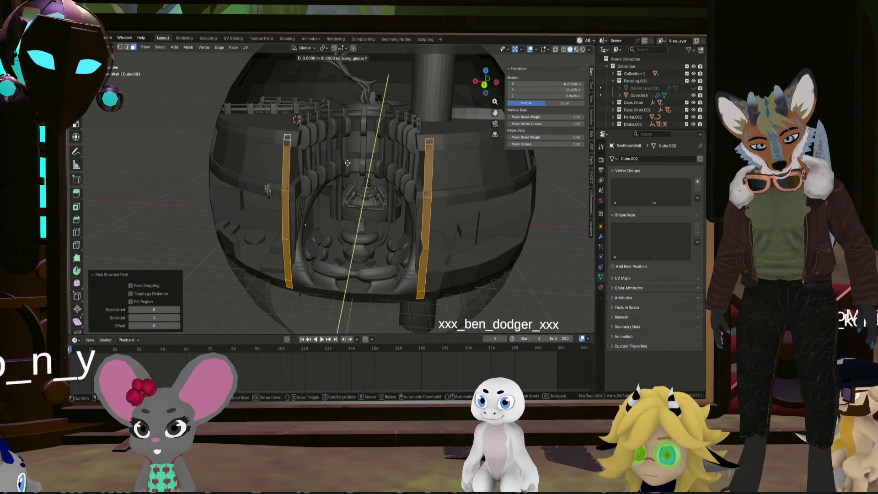
- Move the two face strips -0.01 m along Y and deselect
{"action": "type", "text": ".01"}
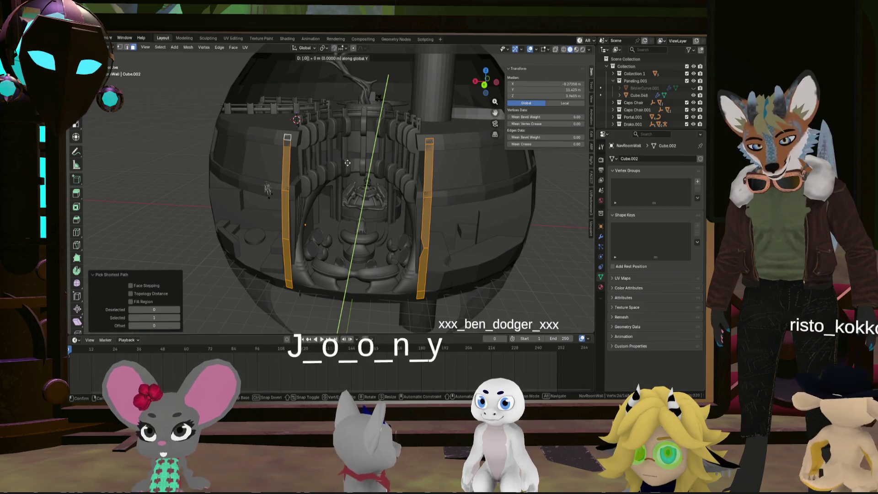
{"action": "type", "text": "-"}
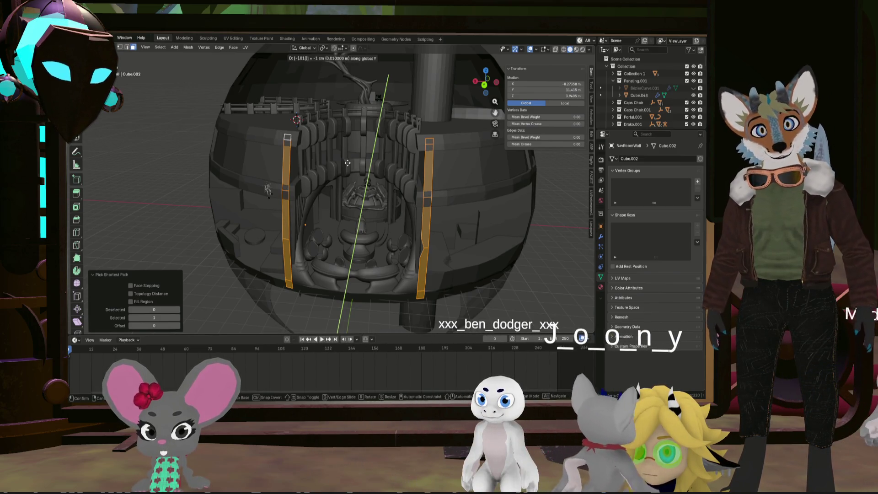
{"action": "key", "text": "Return"}
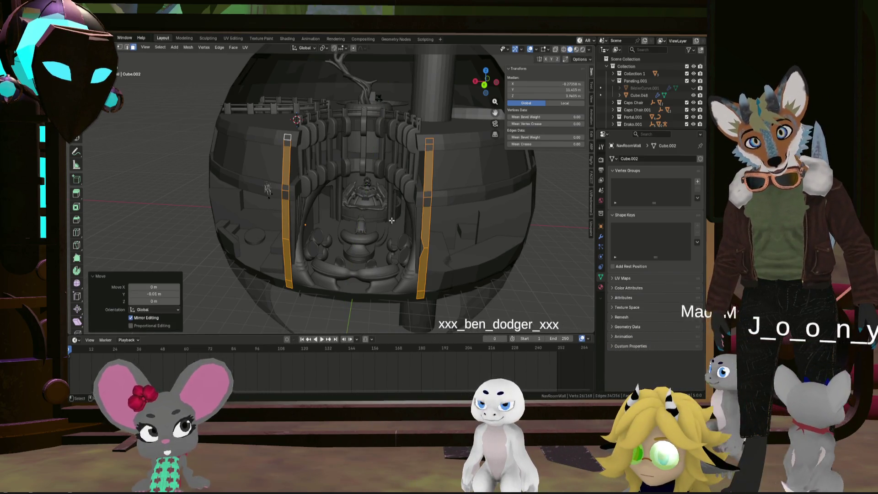
{"action": "key", "text": "alt+a"}
{"action": "mouse_move", "coordinate": [348, 163]}
{"action": "middle_mouse_down"}
{"action": "mouse_move", "coordinate": [531, 287]}
{"action": "mouse_move", "coordinate": [480, 281]}
{"action": "mouse_move", "coordinate": [457, 147]}
{"action": "mouse_move", "coordinate": [426, 152]}
{"action": "mouse_move", "coordinate": [436, 153]}
{"action": "mouse_move", "coordinate": [430, 166]}
{"action": "mouse_move", "coordinate": [488, 191]}
{"action": "mouse_move", "coordinate": [475, 191]}
{"action": "mouse_move", "coordinate": [505, 186]}
{"action": "mouse_move", "coordinate": [408, 182]}
{"action": "mouse_move", "coordinate": [470, 173]}
{"action": "mouse_move", "coordinate": [499, 185]}
{"action": "mouse_move", "coordinate": [446, 208]}
{"action": "mouse_move", "coordinate": [450, 215]}
{"action": "mouse_move", "coordinate": [404, 204]}
{"action": "mouse_move", "coordinate": [418, 191]}
{"action": "mouse_move", "coordinate": [462, 207]}
{"action": "middle_mouse_up"}
- Re-enter Edit Mode, shift the strips along Y again, then clear the selection
{"action": "key", "text": "Tab"}
{"action": "scroll", "coordinate": [471, 192], "scroll_direction": "down", "scroll_amount": 8}
{"action": "scroll", "coordinate": [476, 191], "scroll_direction": "up", "scroll_amount": 5}
{"action": "key", "text": "Tab"}
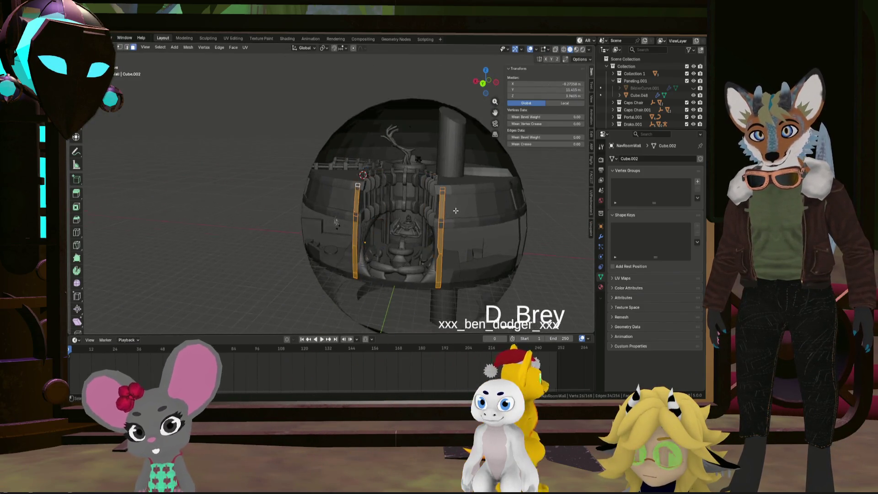
{"action": "scroll", "coordinate": [462, 210], "scroll_direction": "up", "scroll_amount": 4}
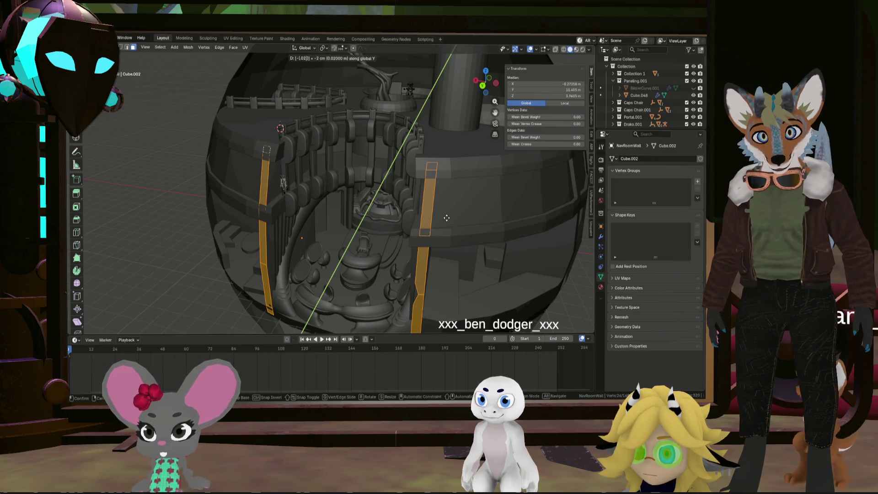
{"action": "left_click", "coordinate": [446, 218]}
{"action": "scroll", "coordinate": [451, 226], "scroll_direction": "down", "scroll_amount": 10}
{"action": "key", "text": "alt+a"}
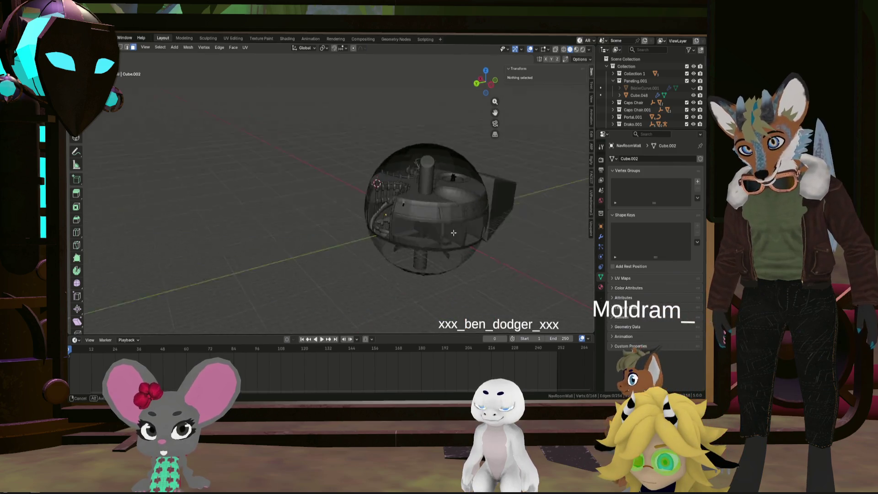
{"action": "scroll", "coordinate": [453, 233], "scroll_direction": "up", "scroll_amount": 4}
{"action": "scroll", "coordinate": [292, 193], "scroll_direction": "up", "scroll_amount": 5}
{"action": "mouse_move", "coordinate": [280, 182]}
{"action": "middle_mouse_down"}
{"action": "mouse_move", "coordinate": [328, 186]}
{"action": "mouse_move", "coordinate": [278, 164]}
{"action": "middle_mouse_up"}
{"action": "scroll", "coordinate": [323, 186], "scroll_direction": "up", "scroll_amount": 4}
{"action": "scroll", "coordinate": [292, 178], "scroll_direction": "down", "scroll_amount": 5}
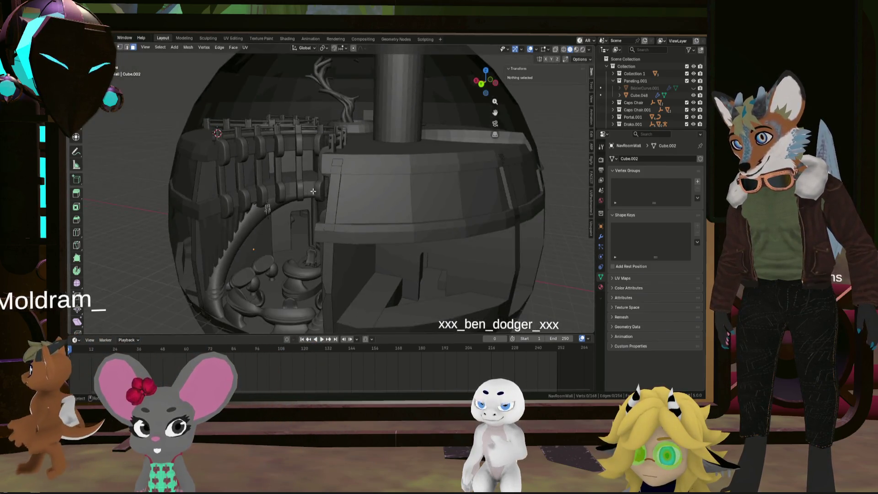
{"action": "middle_click_drag", "start_coordinate": [310, 191], "coordinate": [350, 196]}
{"action": "left_click", "coordinate": [350, 196], "text": "alt"}
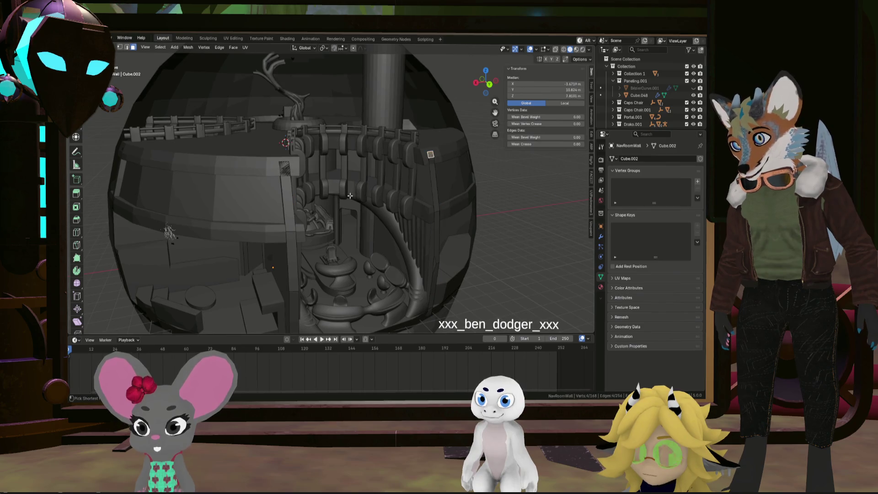
{"action": "left_click", "coordinate": [483, 221]}
{"action": "mouse_move", "coordinate": [483, 221]}
{"action": "middle_mouse_down"}
{"action": "mouse_move", "coordinate": [502, 226]}
{"action": "mouse_move", "coordinate": [466, 225]}
{"action": "middle_mouse_up"}
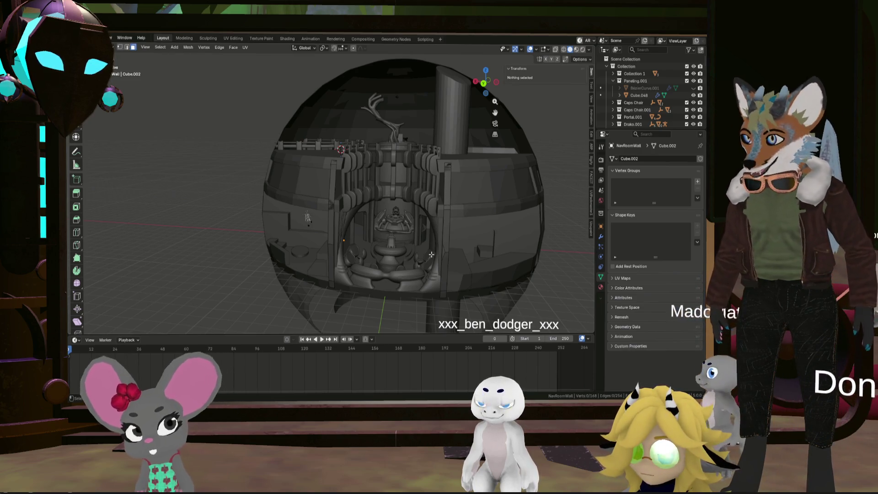
{"action": "mouse_move", "coordinate": [431, 254]}
{"action": "middle_mouse_down"}
{"action": "mouse_move", "coordinate": [410, 188]}
{"action": "mouse_move", "coordinate": [362, 180]}
{"action": "mouse_move", "coordinate": [288, 190]}
{"action": "middle_mouse_up"}
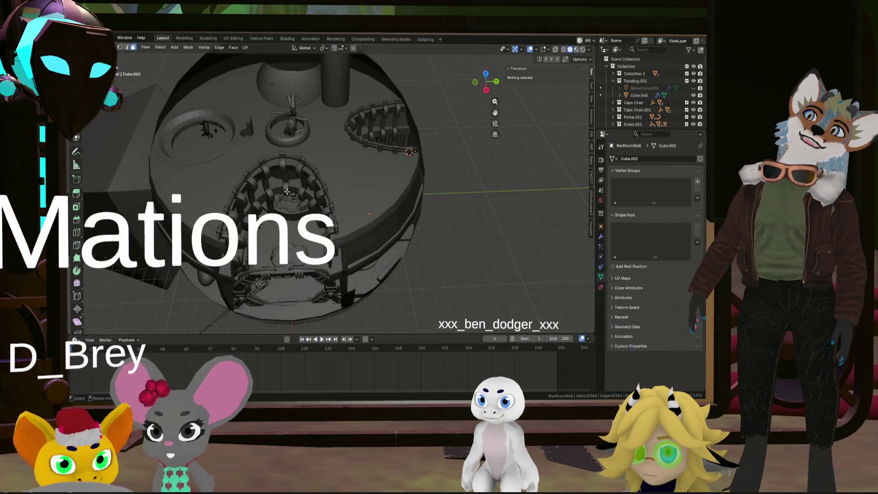
{"action": "middle_click_drag", "start_coordinate": [287, 192], "coordinate": [572, 137]}
{"action": "scroll", "coordinate": [666, 96], "scroll_direction": "down", "scroll_amount": 5}
{"action": "scroll", "coordinate": [665, 102], "scroll_direction": "up", "scroll_amount": 5}
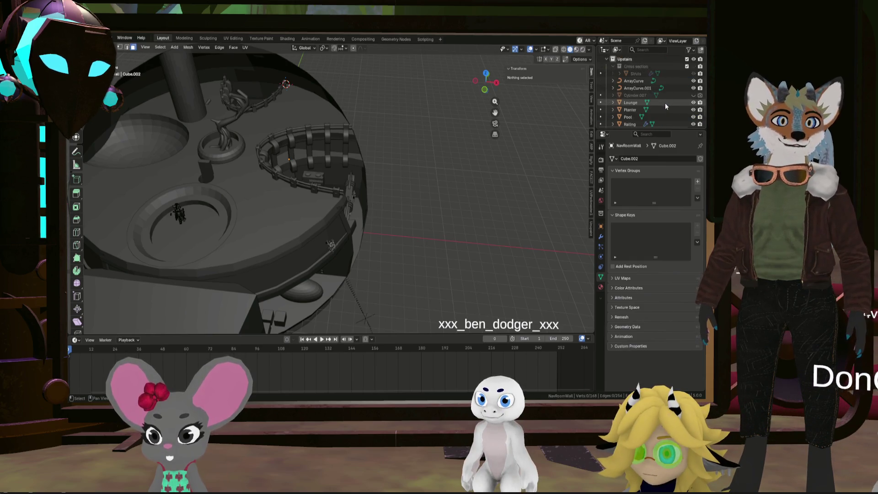
- Exit Edit Mode on NavRoomWall and unhide the Cross section struts, viewing them from above
{"action": "key", "text": "Tab"}
{"action": "scroll", "coordinate": [661, 103], "scroll_direction": "down", "scroll_amount": 5}
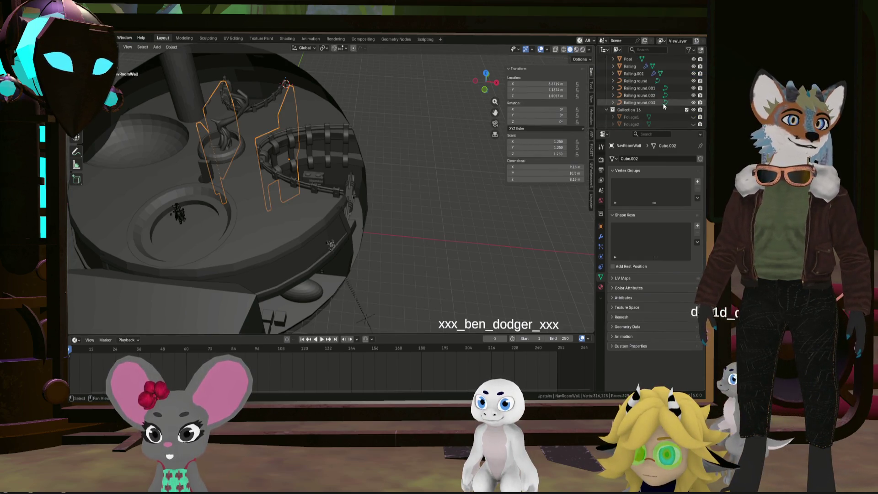
{"action": "scroll", "coordinate": [684, 109], "scroll_direction": "down", "scroll_amount": 5}
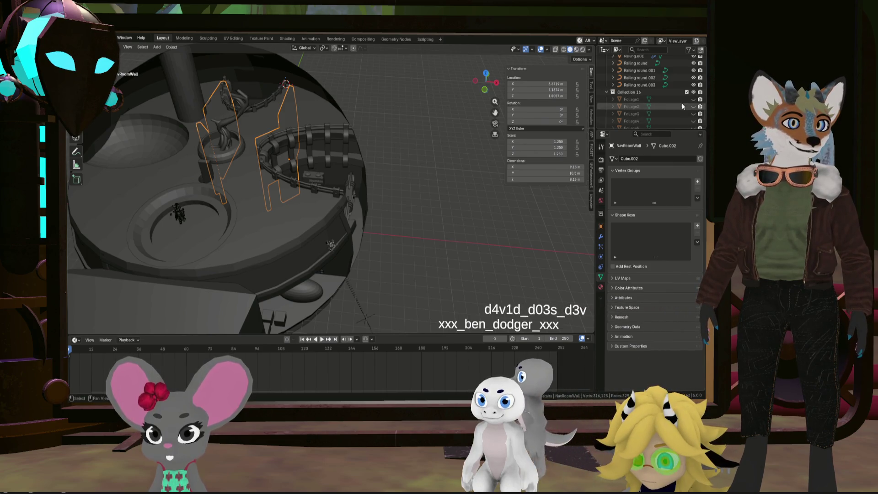
{"action": "left_click", "coordinate": [693, 92]}
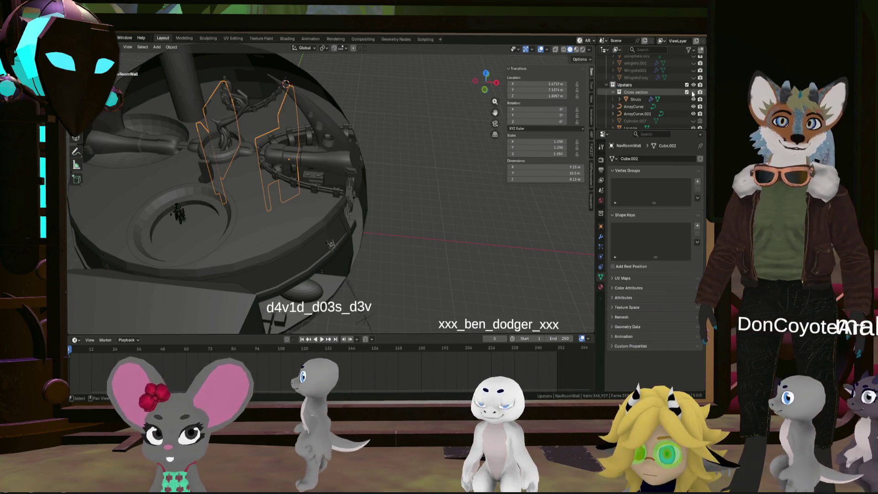
{"action": "mouse_move", "coordinate": [297, 183]}
{"action": "middle_mouse_down"}
{"action": "mouse_move", "coordinate": [318, 142]}
{"action": "mouse_move", "coordinate": [361, 127]}
{"action": "middle_mouse_up"}
{"action": "scroll", "coordinate": [357, 137], "scroll_direction": "up", "scroll_amount": 4}
{"action": "scroll", "coordinate": [349, 147], "scroll_direction": "down", "scroll_amount": 3}
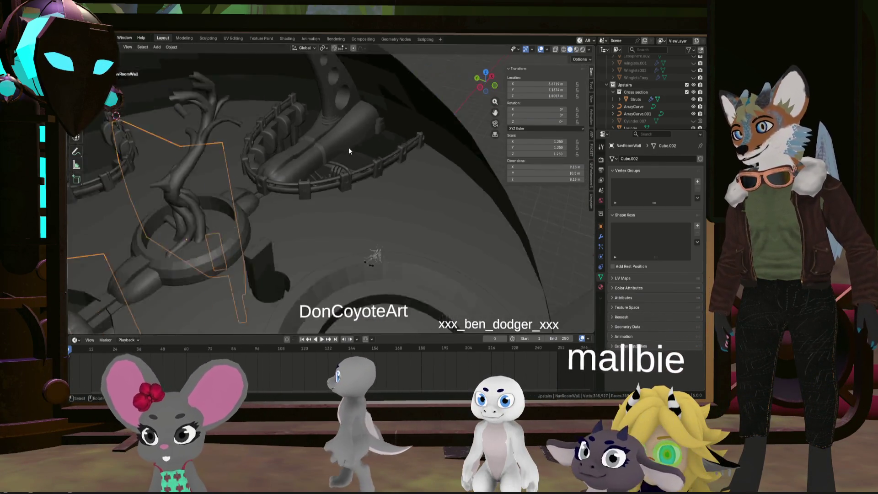
{"action": "mouse_move", "coordinate": [241, 253]}
{"action": "middle_mouse_down"}
{"action": "mouse_move", "coordinate": [258, 269]}
{"action": "mouse_move", "coordinate": [238, 265]}
{"action": "mouse_move", "coordinate": [383, 158]}
{"action": "mouse_move", "coordinate": [387, 199]}
{"action": "mouse_move", "coordinate": [376, 190]}
{"action": "middle_mouse_up"}
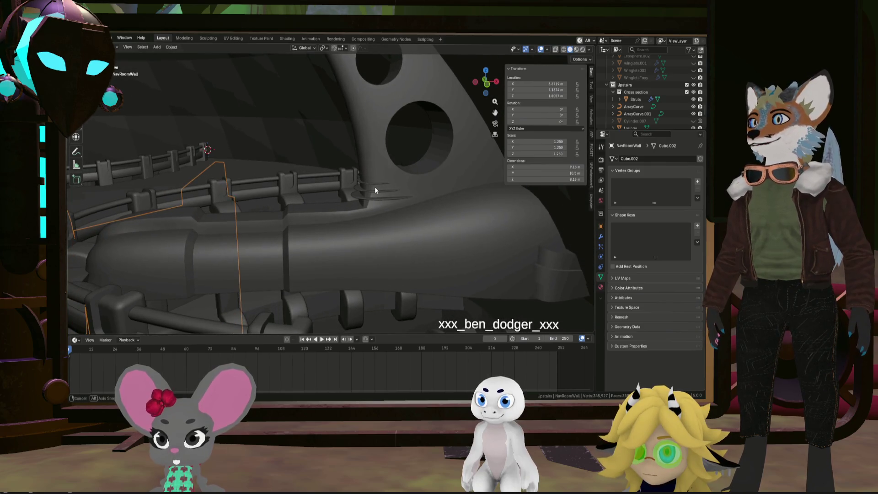
{"action": "scroll", "coordinate": [643, 118], "scroll_direction": "down", "scroll_amount": 5}
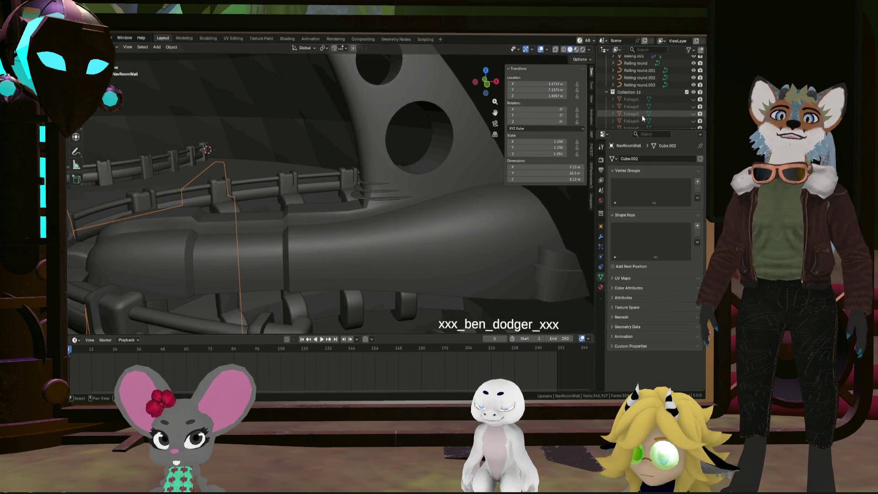
{"action": "scroll", "coordinate": [632, 107], "scroll_direction": "down", "scroll_amount": 2}
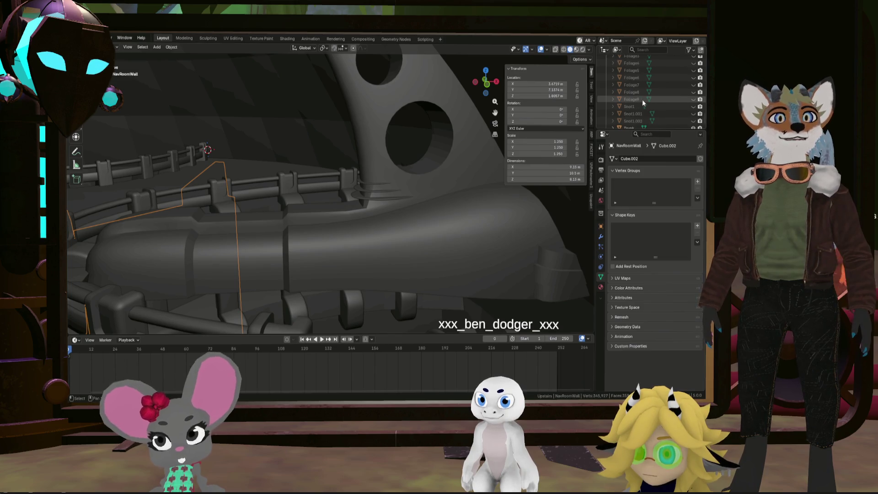
{"action": "scroll", "coordinate": [641, 105], "scroll_direction": "up", "scroll_amount": 5}
{"action": "scroll", "coordinate": [647, 114], "scroll_direction": "up", "scroll_amount": 5}
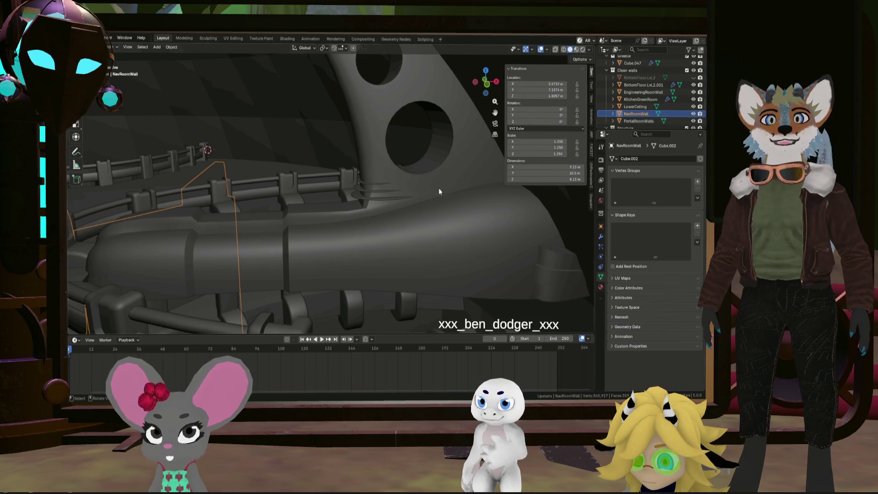
- Add a new child collection under Cross section and rename it Strut Backup
{"action": "left_click", "coordinate": [439, 214]}
{"action": "scroll", "coordinate": [636, 110], "scroll_direction": "down", "scroll_amount": 5}
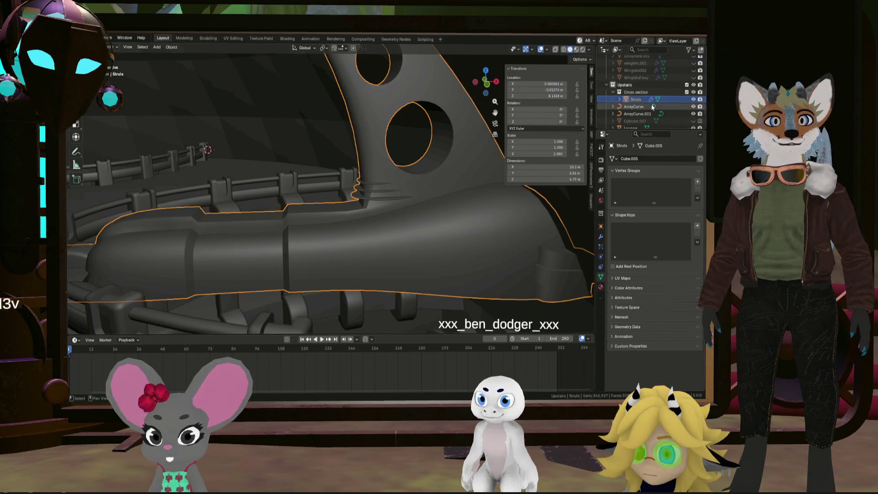
{"action": "left_click", "coordinate": [640, 93]}
{"action": "right_click", "coordinate": [641, 92]}
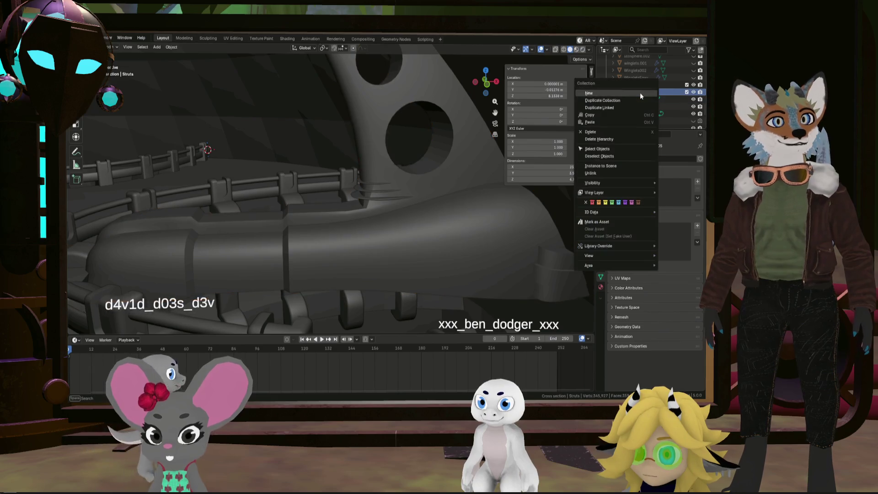
{"action": "left_click", "coordinate": [640, 94]}
{"action": "double_click", "coordinate": [642, 99]}
{"action": "scroll", "coordinate": [649, 99], "scroll_direction": "down", "scroll_amount": 1}
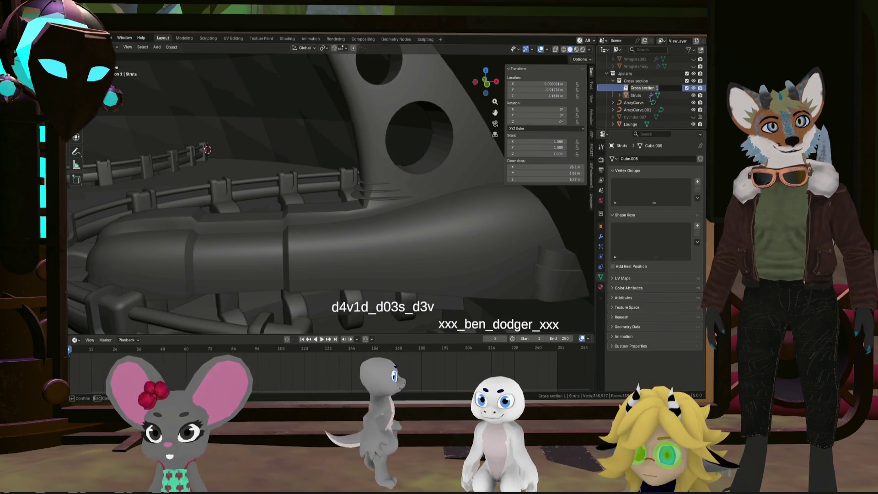
{"action": "type", "text": "TRU"}
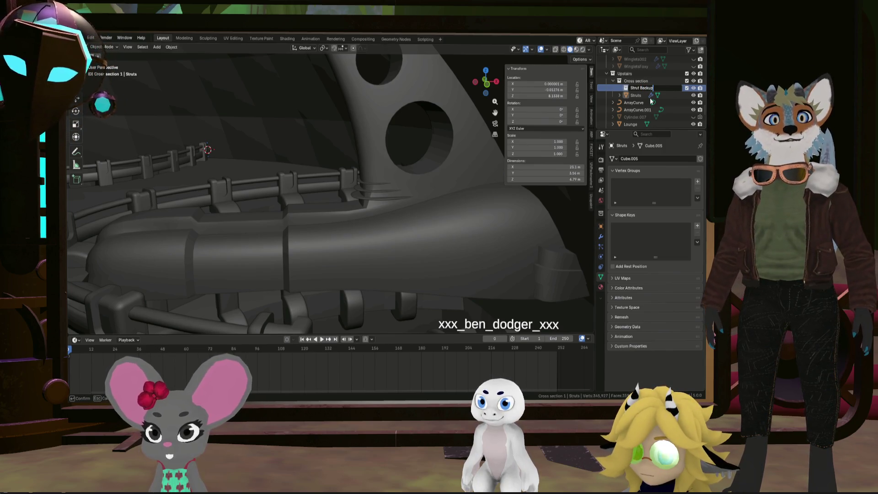
- Duplicate Struts in place as Struts.001 and move the copy into Strut Backup
{"action": "left_click", "coordinate": [487, 225]}
{"action": "key", "text": "shift+d"}
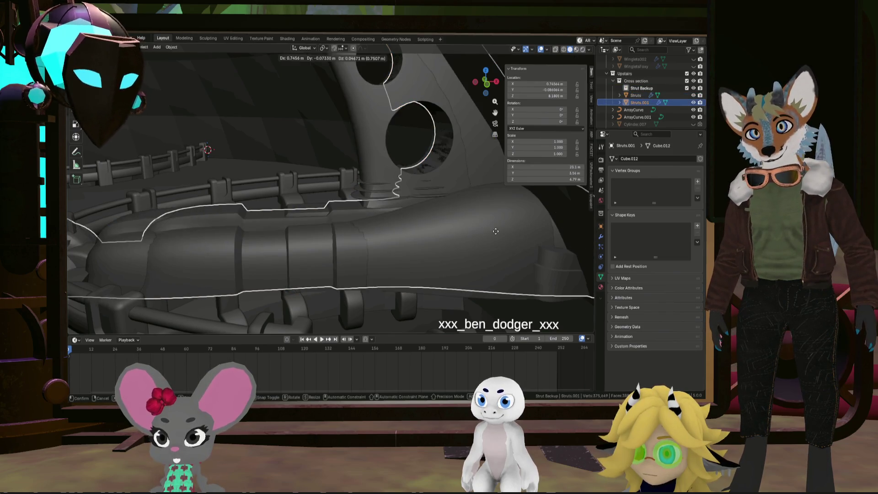
{"action": "right_click", "coordinate": [500, 231]}
{"action": "left_click_drag", "start_coordinate": [635, 106], "coordinate": [640, 90]}
{"action": "mouse_move", "coordinate": [394, 165]}
{"action": "middle_mouse_down"}
{"action": "mouse_move", "coordinate": [411, 182]}
{"action": "mouse_move", "coordinate": [471, 187]}
{"action": "mouse_move", "coordinate": [443, 193]}
{"action": "mouse_move", "coordinate": [491, 192]}
{"action": "middle_mouse_up"}
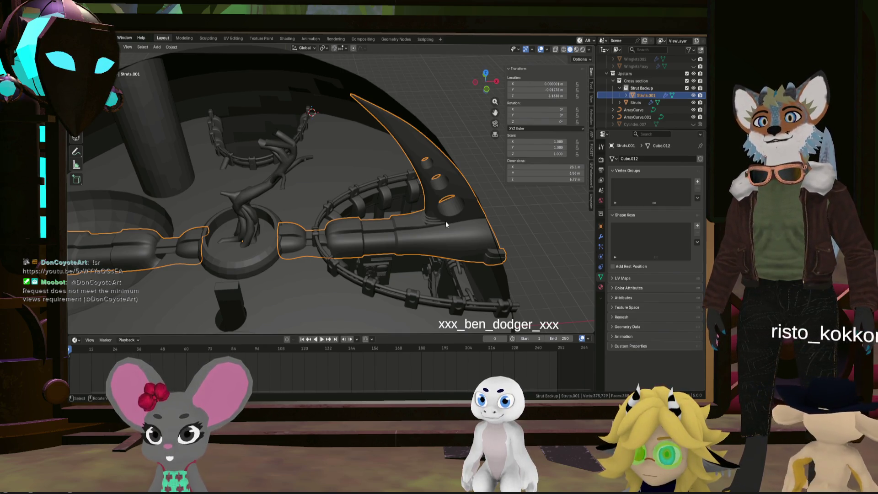
- Apply Struts.001's Mirror, Subdivision and Boolean modifiers in turn, keeping only Smooth by Angle
{"action": "left_click", "coordinate": [600, 239]}
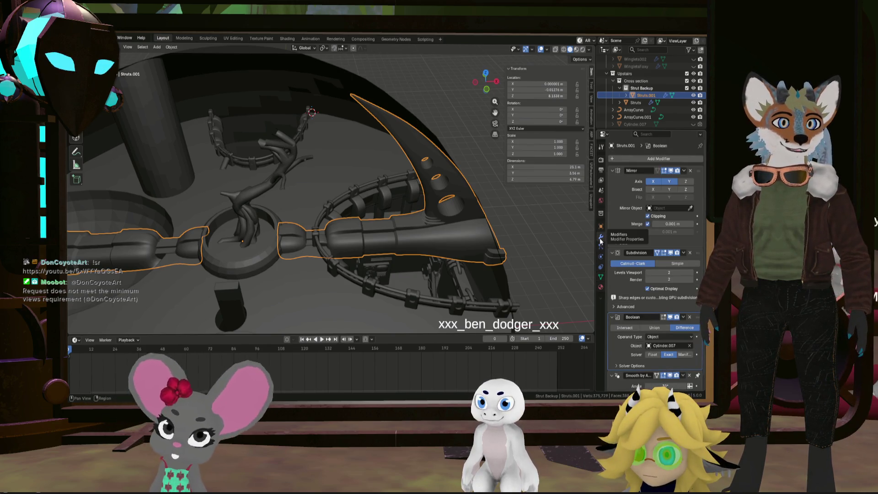
{"action": "left_click", "coordinate": [684, 171]}
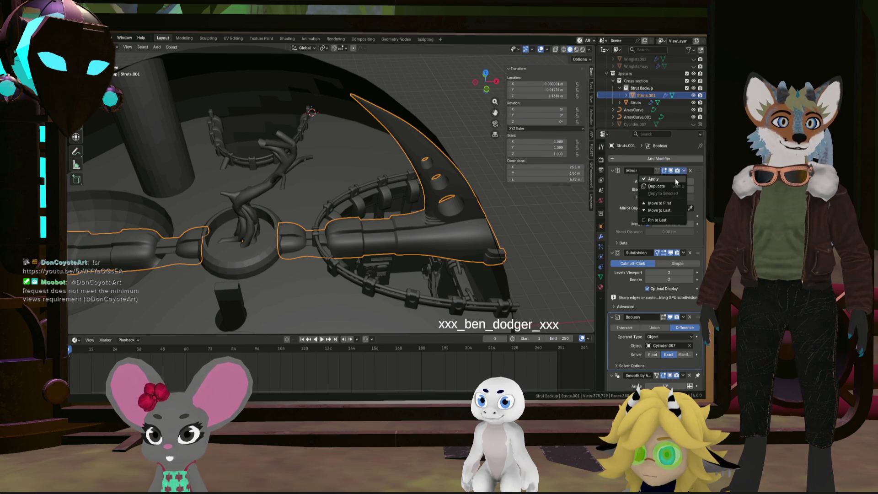
{"action": "left_click", "coordinate": [654, 179]}
{"action": "left_click", "coordinate": [685, 171]}
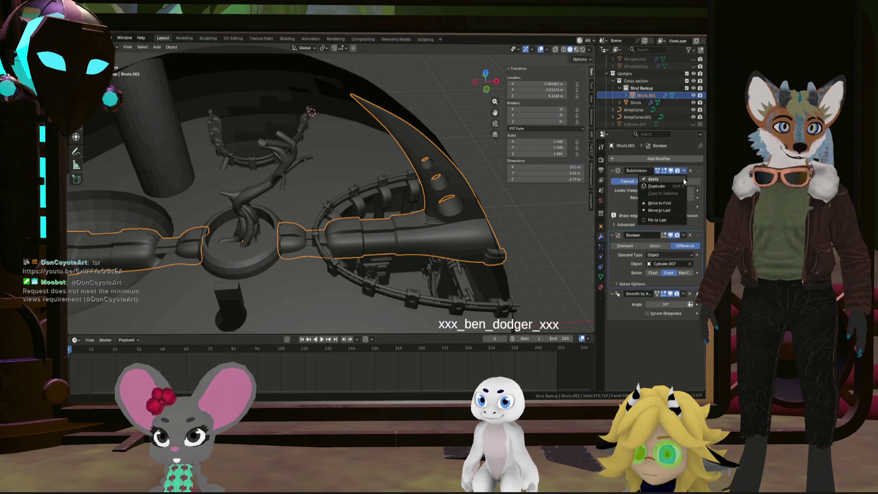
{"action": "left_click", "coordinate": [685, 180]}
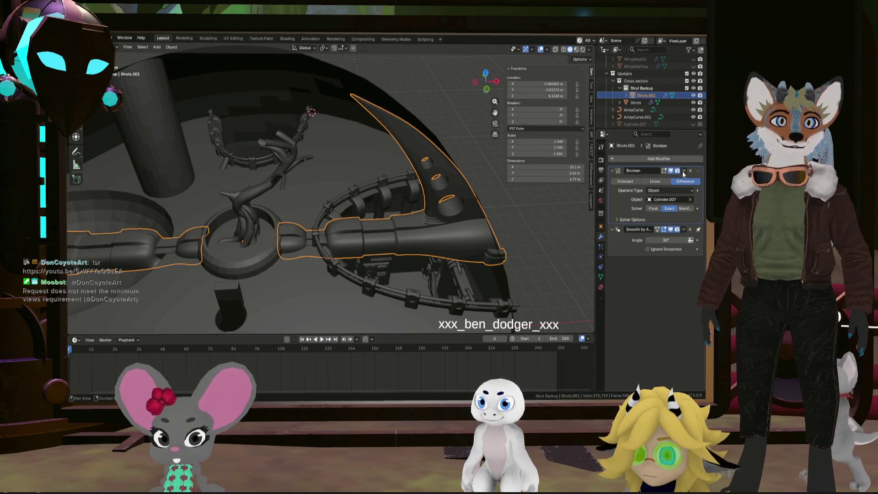
{"action": "left_click", "coordinate": [685, 171]}
{"action": "left_click", "coordinate": [682, 179]}
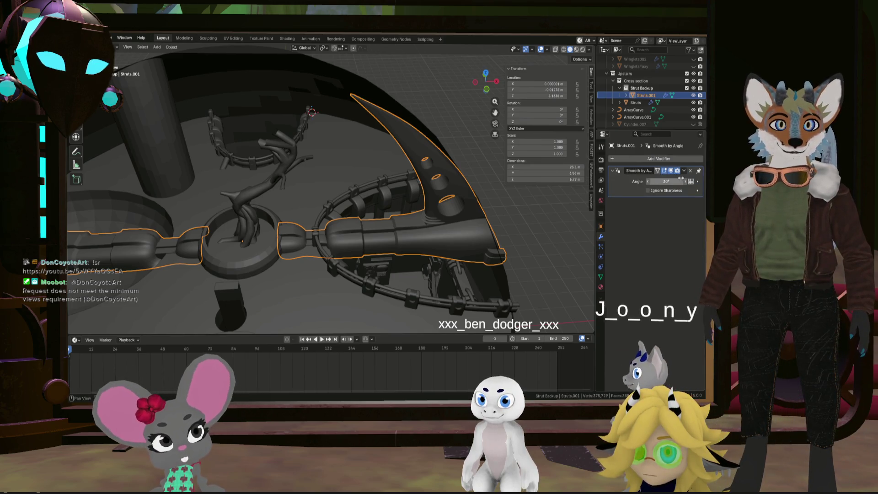
{"action": "mouse_move", "coordinate": [323, 202]}
{"action": "middle_mouse_down"}
{"action": "mouse_move", "coordinate": [259, 194]}
{"action": "mouse_move", "coordinate": [402, 192]}
{"action": "middle_mouse_up"}
{"action": "key", "text": "Tab"}
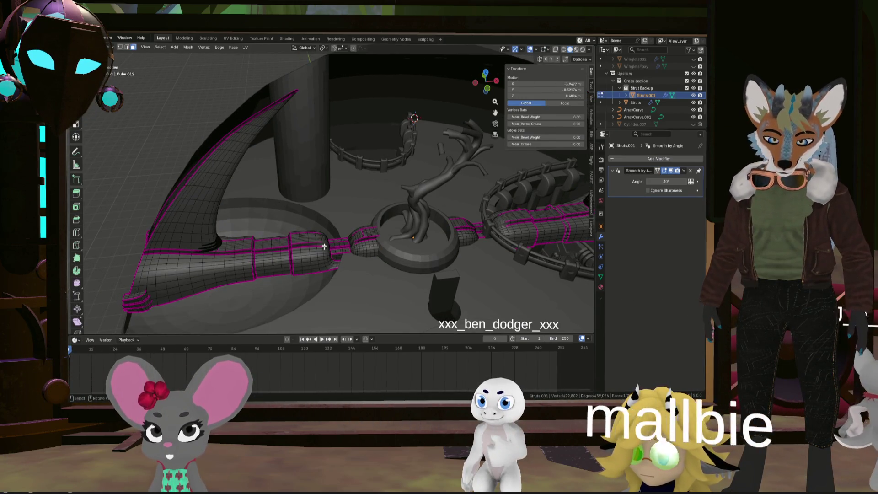
- Select the linked left horn and strut half of Struts.001 and delete those vertices
{"action": "key", "text": "l"}
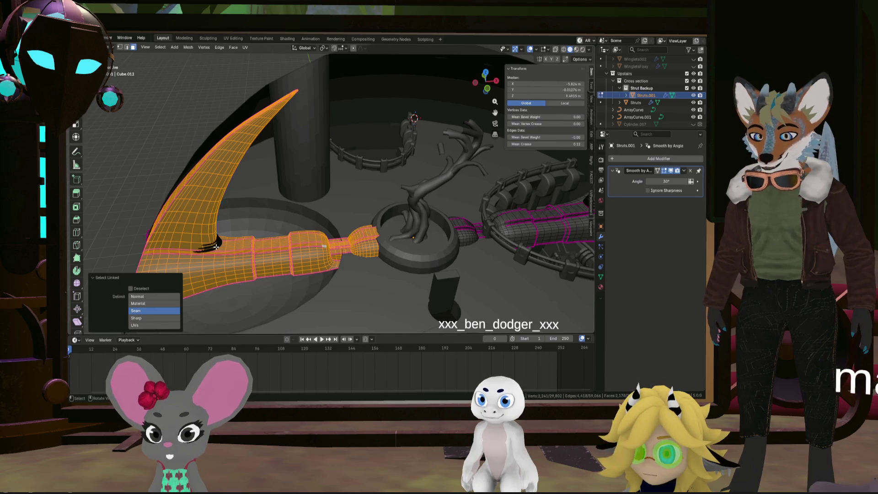
{"action": "scroll", "coordinate": [210, 252], "scroll_direction": "down", "scroll_amount": 5}
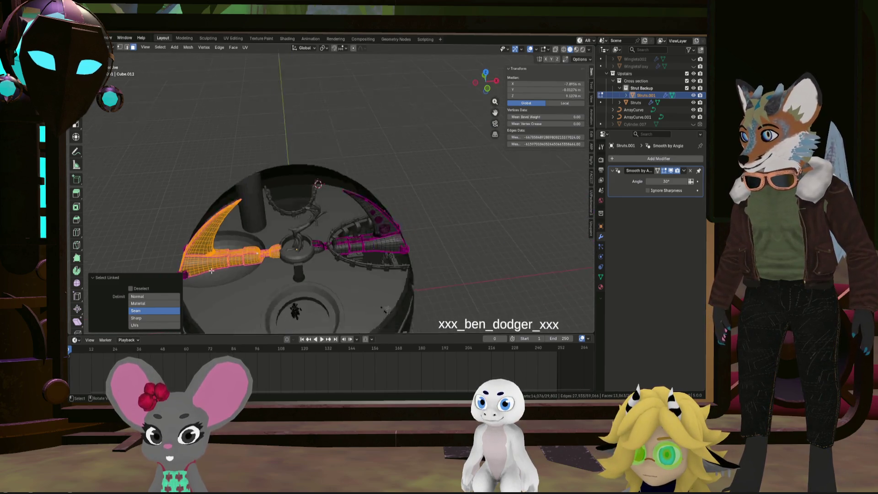
{"action": "key", "text": "l"}
{"action": "scroll", "coordinate": [193, 243], "scroll_direction": "up", "scroll_amount": 5}
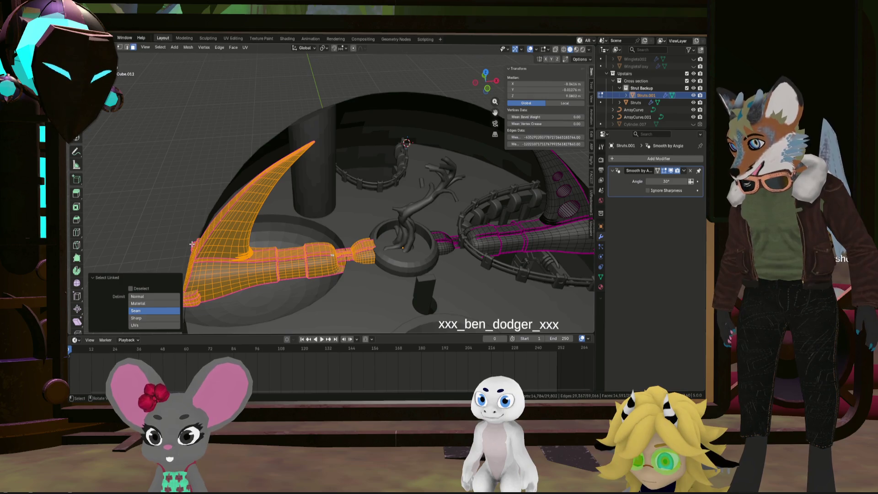
{"action": "scroll", "coordinate": [240, 247], "scroll_direction": "down", "scroll_amount": 3}
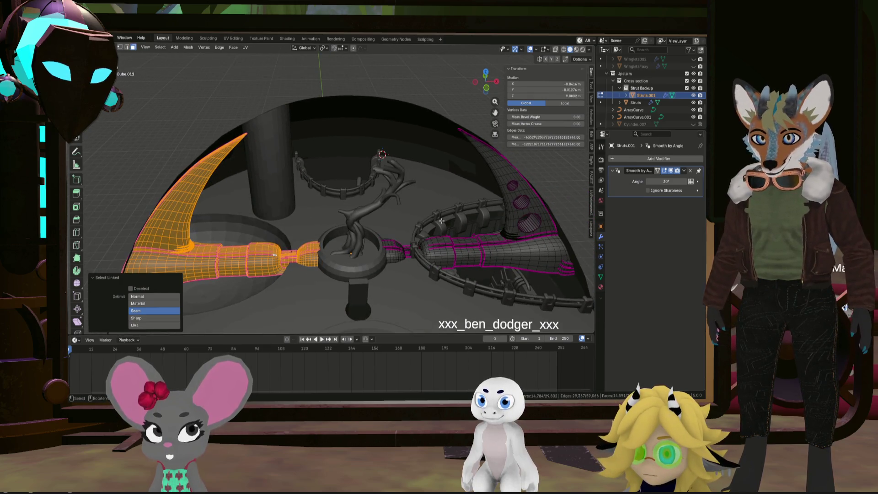
{"action": "key", "text": "x"}
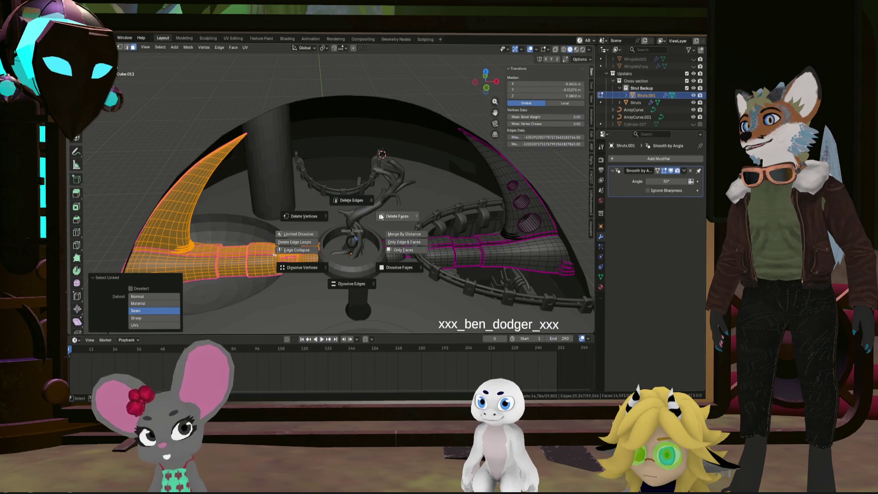
{"action": "left_click", "coordinate": [300, 218]}
{"action": "scroll", "coordinate": [394, 233], "scroll_direction": "down", "scroll_amount": 2}
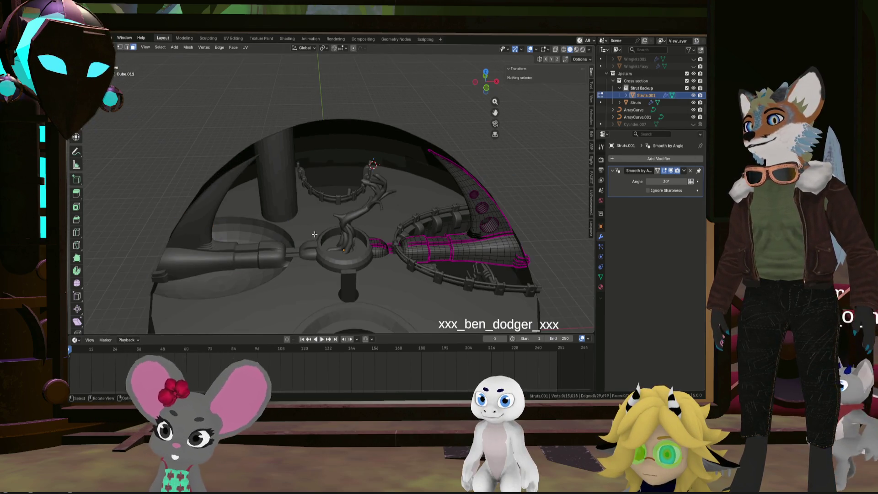
{"action": "left_click", "coordinate": [484, 248]}
{"action": "key", "text": "Tab"}
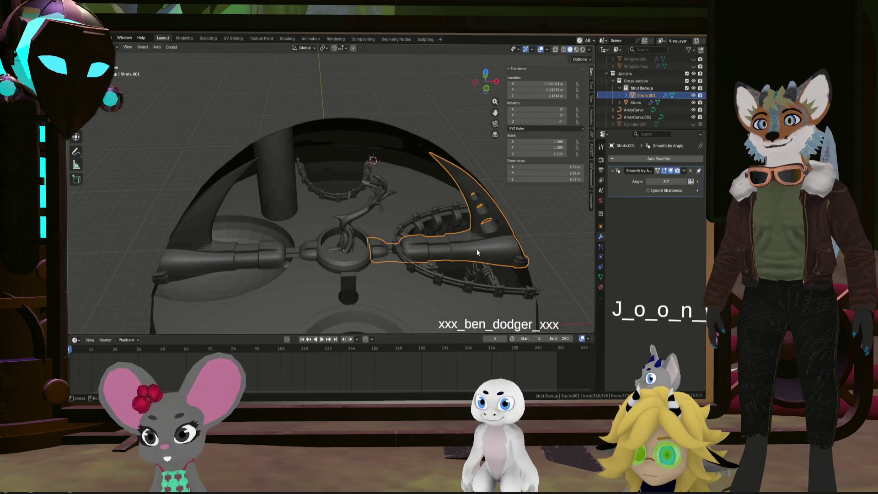
- Make the original Struts active, select one strut face in Edit Mode, then return to Object Mode
{"action": "left_click", "coordinate": [270, 254]}
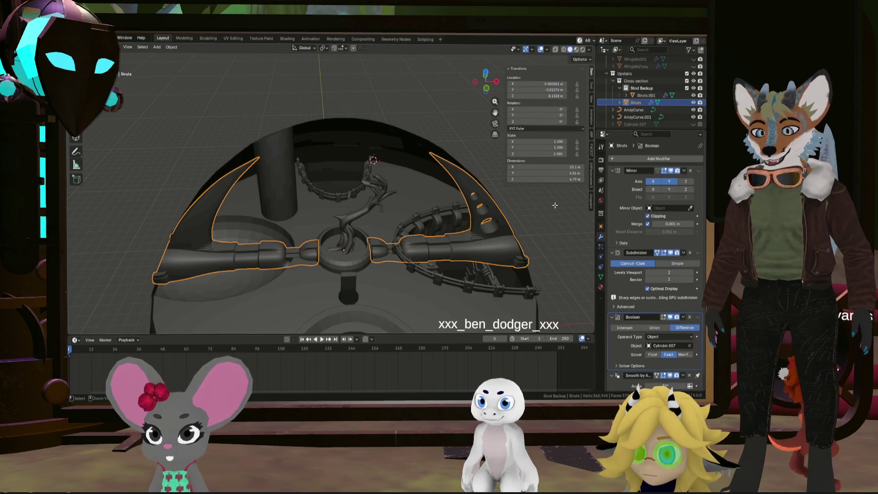
{"action": "key", "text": "Tab"}
{"action": "key", "text": "ctrl+z"}
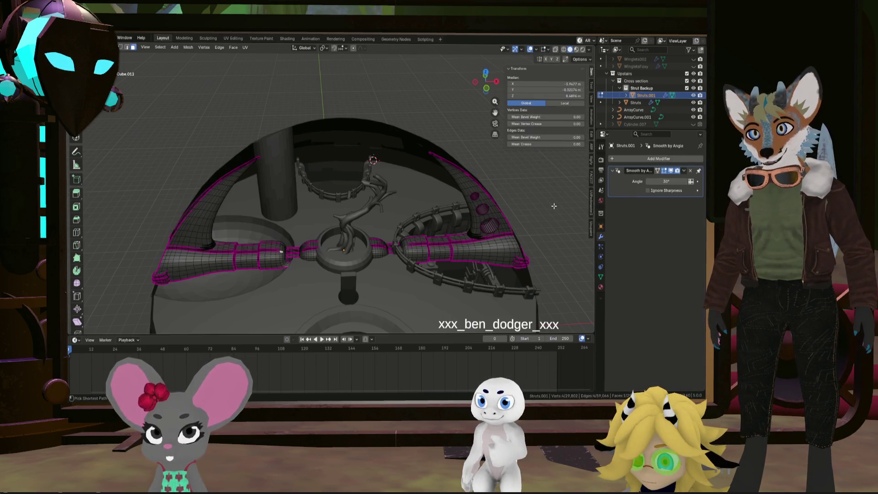
{"action": "left_click", "coordinate": [603, 104]}
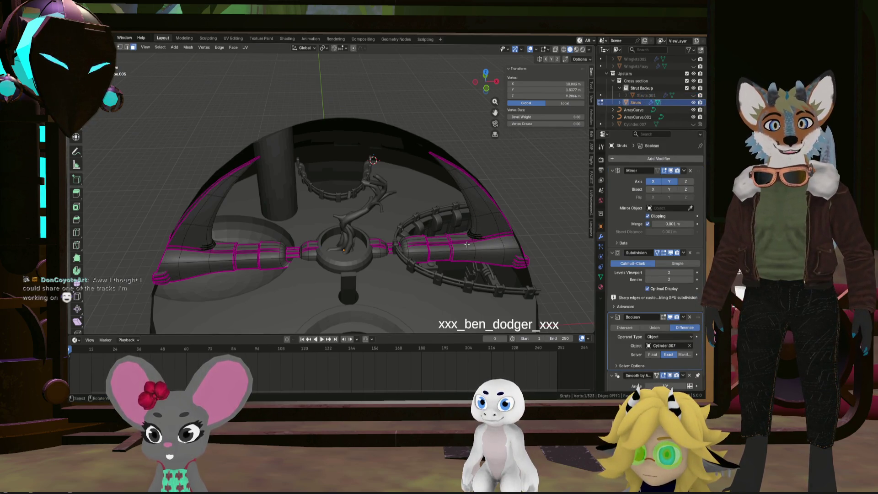
{"action": "left_click", "coordinate": [504, 251]}
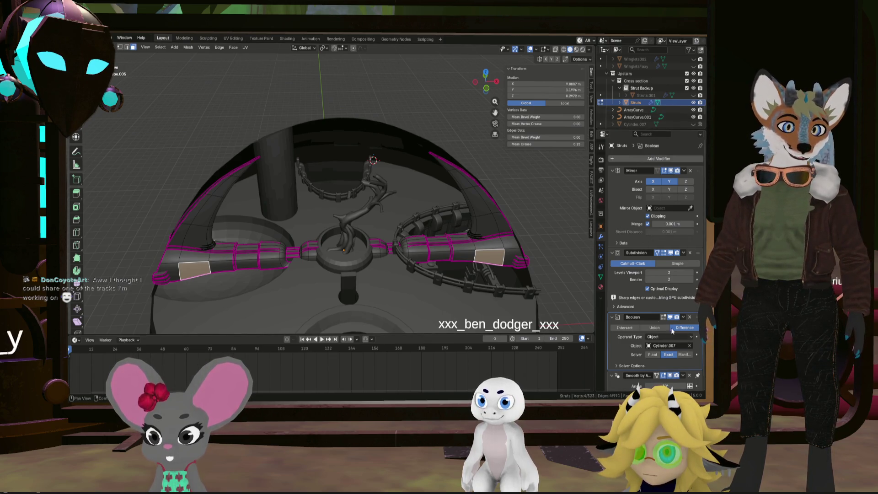
{"action": "key", "text": "Tab"}
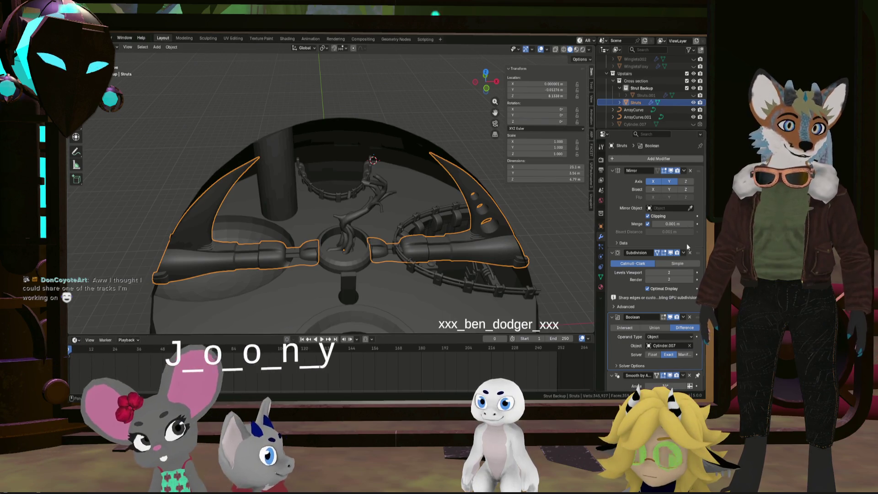
- Apply the Mirror, Subdivision and Boolean modifiers on the original Struts object
{"action": "left_click", "coordinate": [684, 171]}
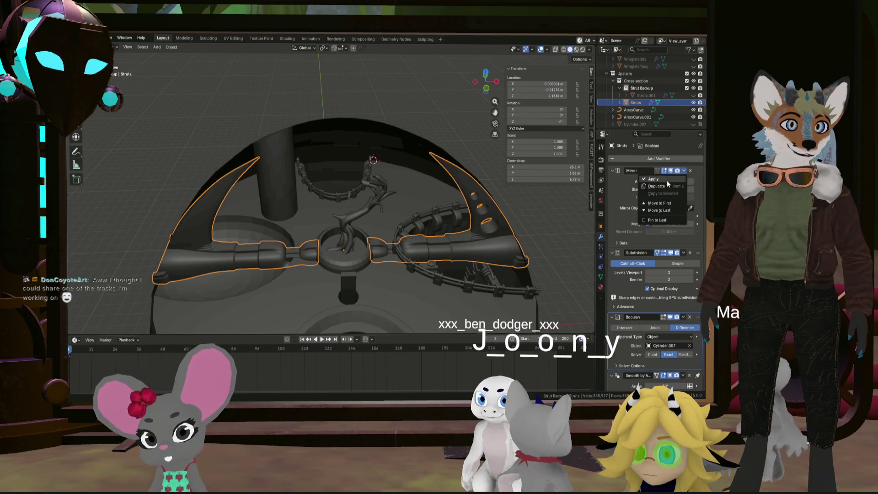
{"action": "left_click", "coordinate": [665, 179]}
{"action": "left_click", "coordinate": [684, 171]}
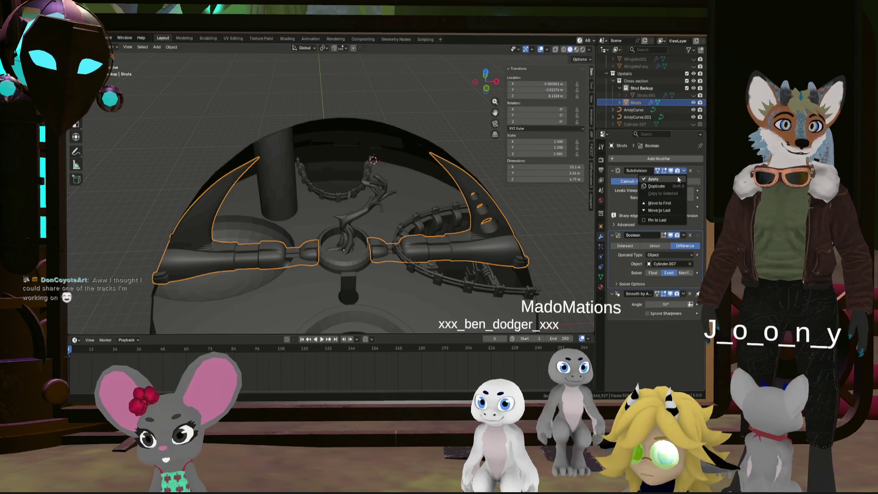
{"action": "left_click", "coordinate": [678, 180]}
{"action": "left_click", "coordinate": [684, 171]}
{"action": "left_click", "coordinate": [676, 177]}
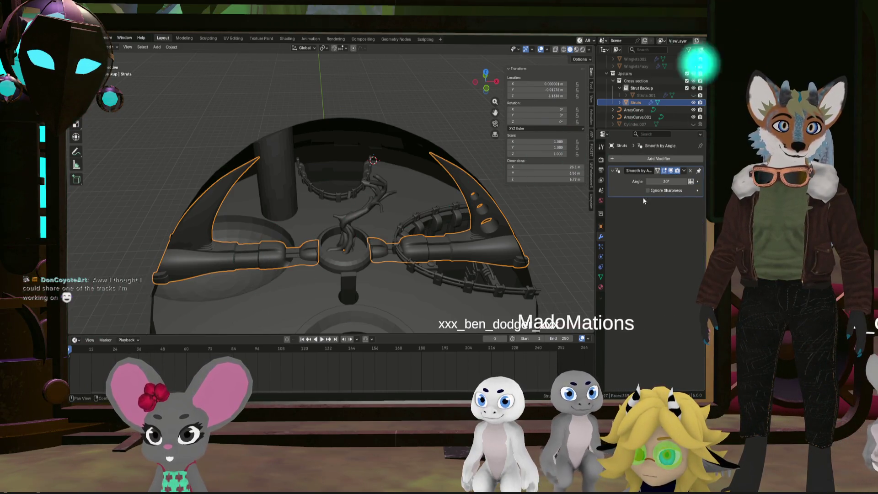
- Select all linked pieces of the left strut half and delete their faces
{"action": "key", "text": "Tab"}
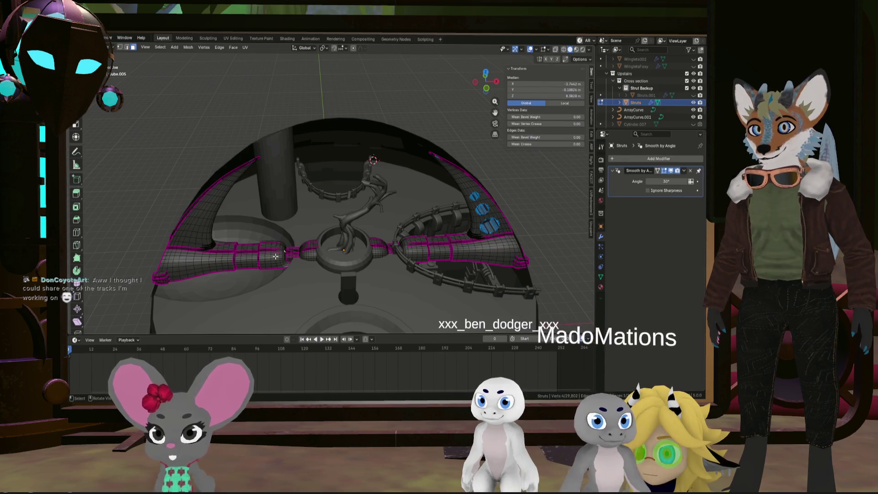
{"action": "key", "text": "l"}
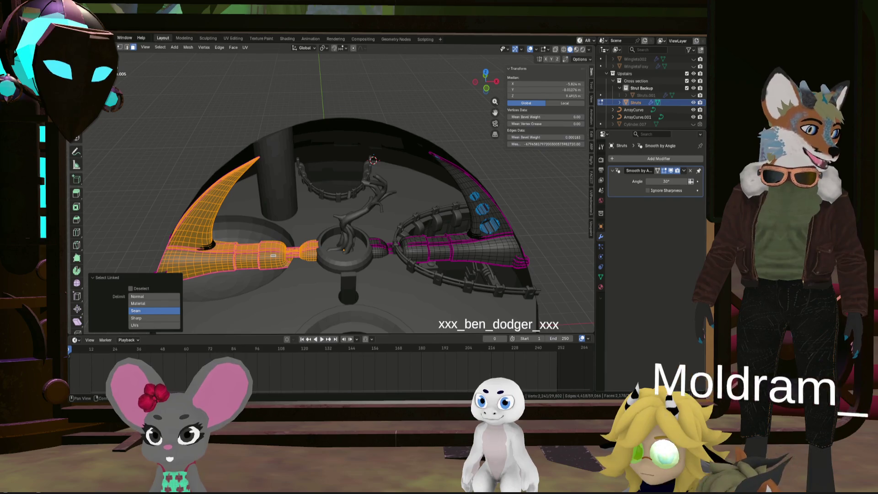
{"action": "key", "text": "KP_Decimal"}
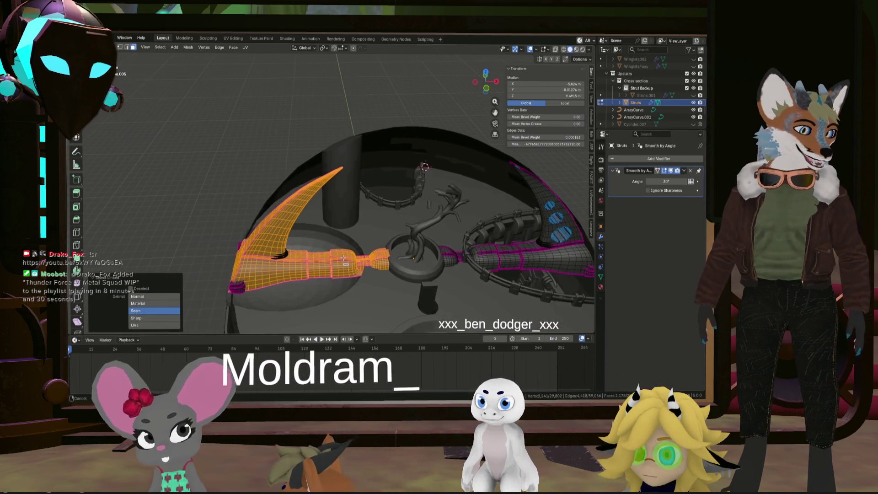
{"action": "scroll", "coordinate": [255, 270], "scroll_direction": "up", "scroll_amount": 4}
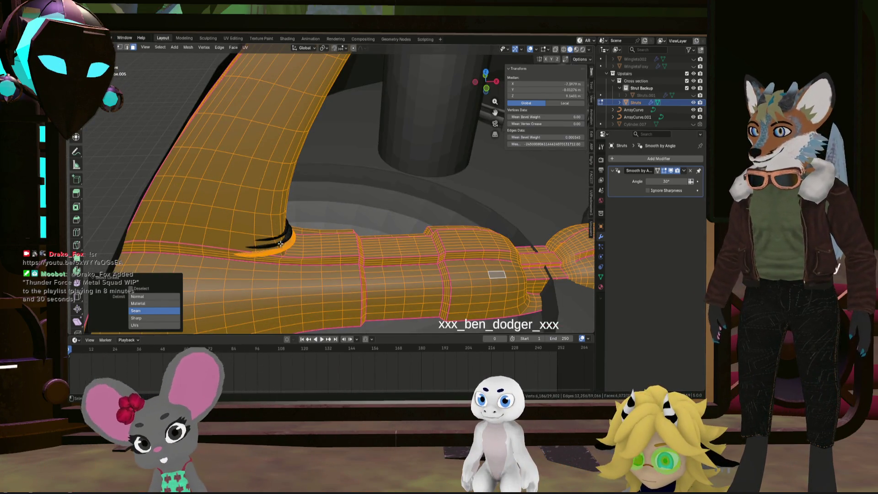
{"action": "key", "text": "l"}
{"action": "scroll", "coordinate": [284, 239], "scroll_direction": "down", "scroll_amount": 4}
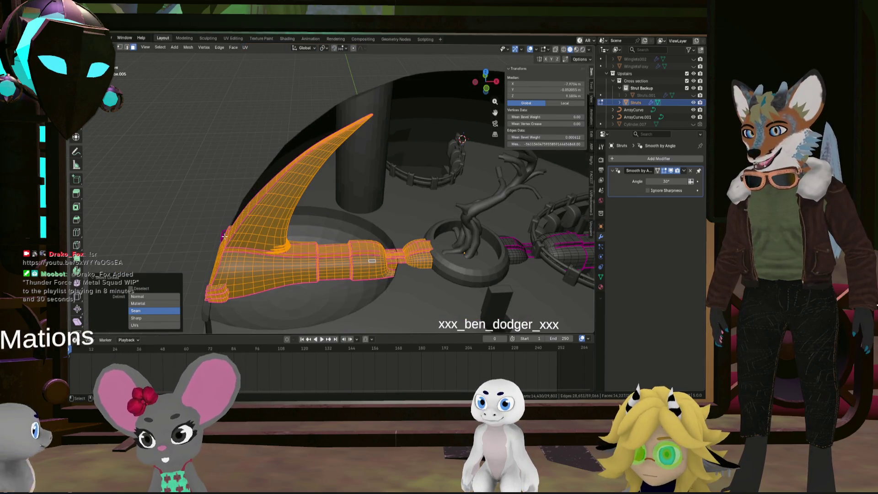
{"action": "key", "text": "l"}
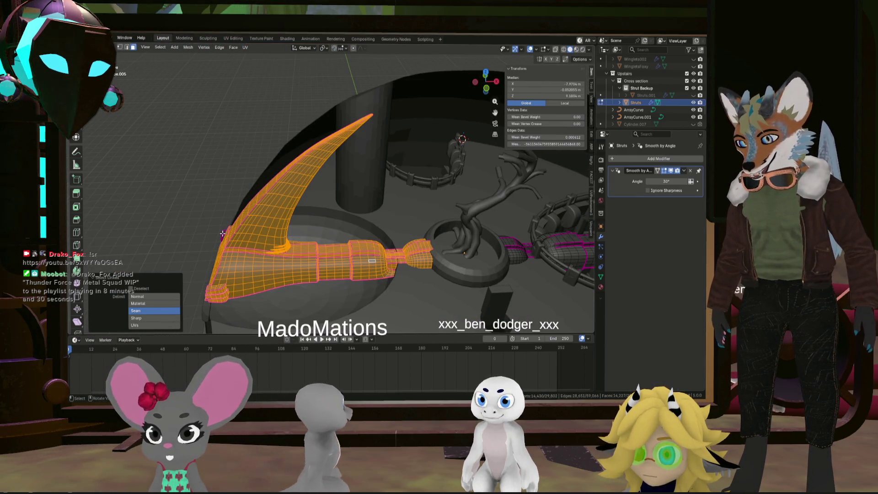
{"action": "key", "text": "x"}
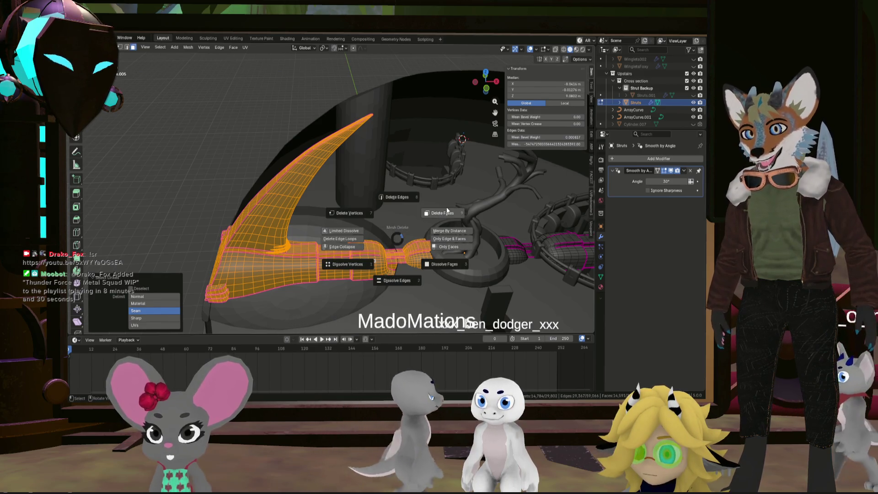
{"action": "left_click", "coordinate": [447, 210]}
{"action": "mouse_move", "coordinate": [447, 210]}
{"action": "middle_mouse_down"}
{"action": "mouse_move", "coordinate": [400, 225]}
{"action": "mouse_move", "coordinate": [644, 154]}
{"action": "middle_mouse_up"}
{"action": "key", "text": "Tab"}
{"action": "left_click", "coordinate": [645, 158]}
{"action": "mouse_move", "coordinate": [638, 157]}
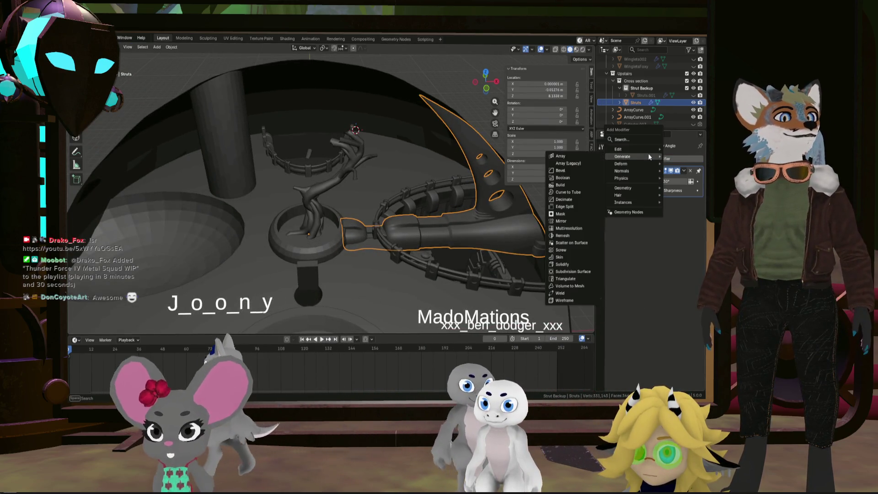
- Add a Mirror modifier to the struts and view them from above
{"action": "left_click", "coordinate": [560, 222]}
{"action": "middle_click_drag", "start_coordinate": [559, 223], "coordinate": [388, 232]}
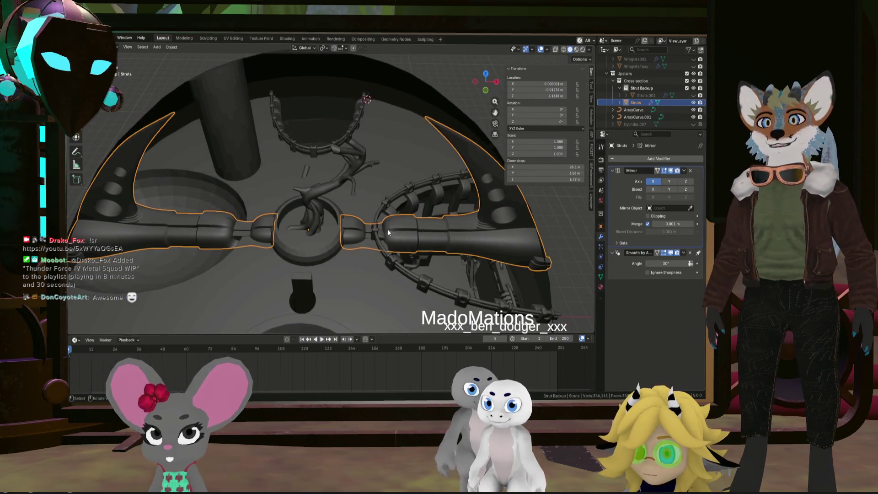
{"action": "scroll", "coordinate": [496, 218], "scroll_direction": "down", "scroll_amount": 4}
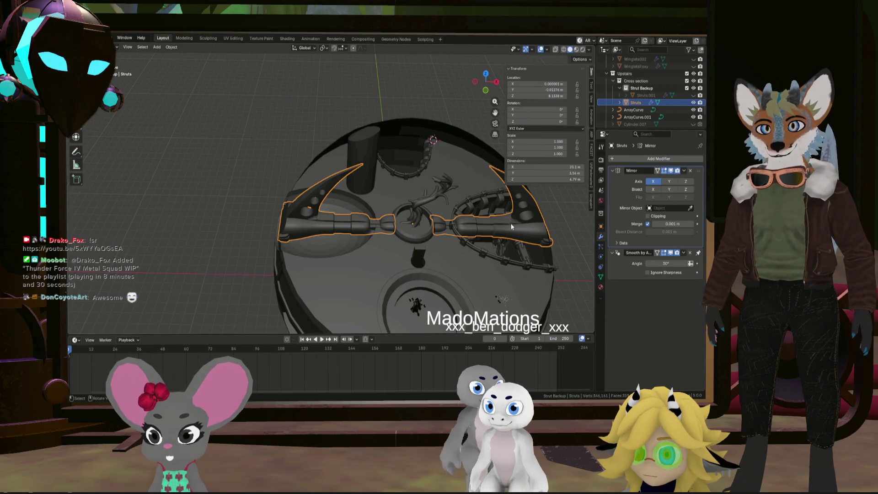
{"action": "middle_click_drag", "start_coordinate": [512, 222], "coordinate": [510, 241]}
{"action": "key", "text": "r"}
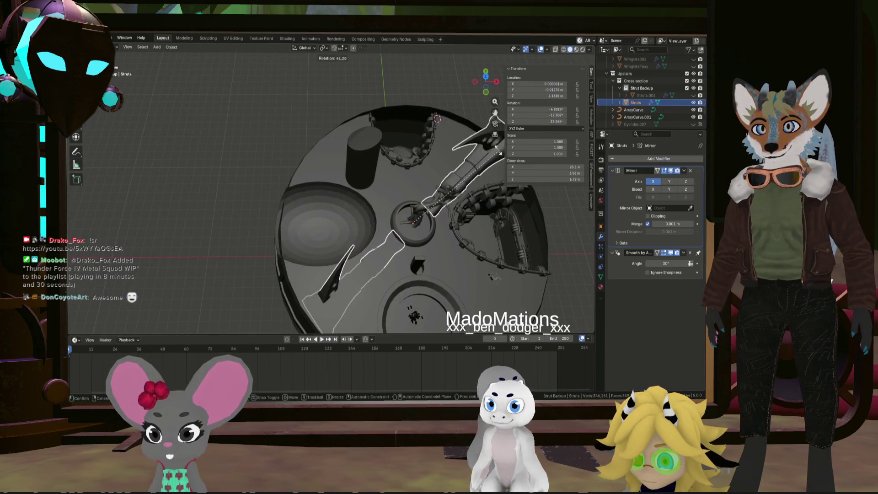
{"action": "key", "text": "Escape"}
{"action": "middle_click_drag", "start_coordinate": [501, 183], "coordinate": [488, 238]}
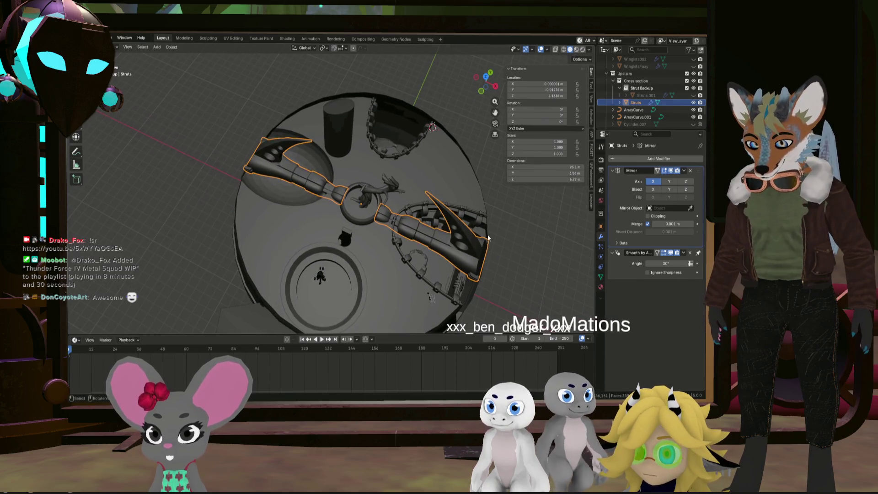
- Duplicate the struts in place and rotate the copy 90°
{"action": "key", "text": "shift+d"}
{"action": "key", "text": "Escape"}
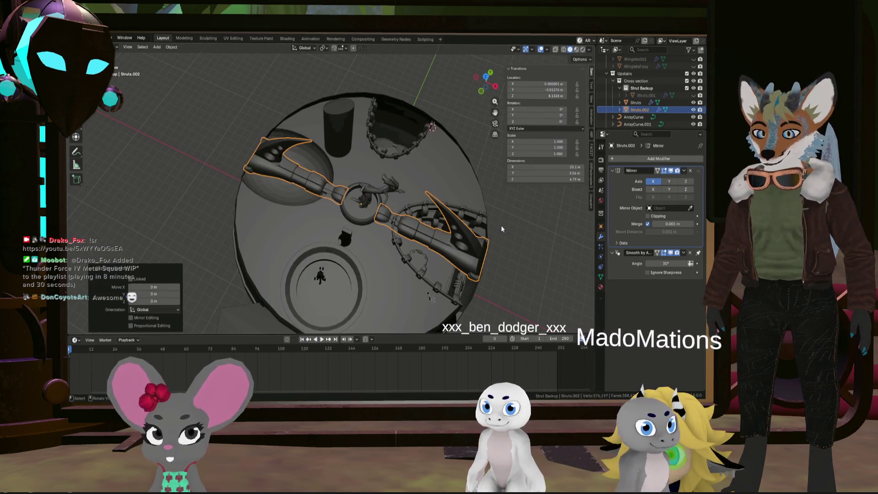
{"action": "type", "text": "r90"}
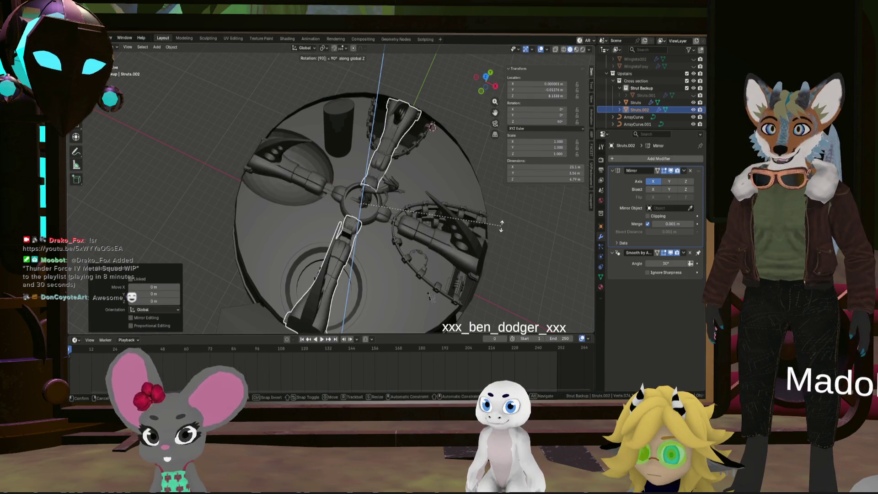
{"action": "key", "text": "Return"}
- Select both strut sets and rotate them 45° around Z
{"action": "left_click", "coordinate": [500, 226]}
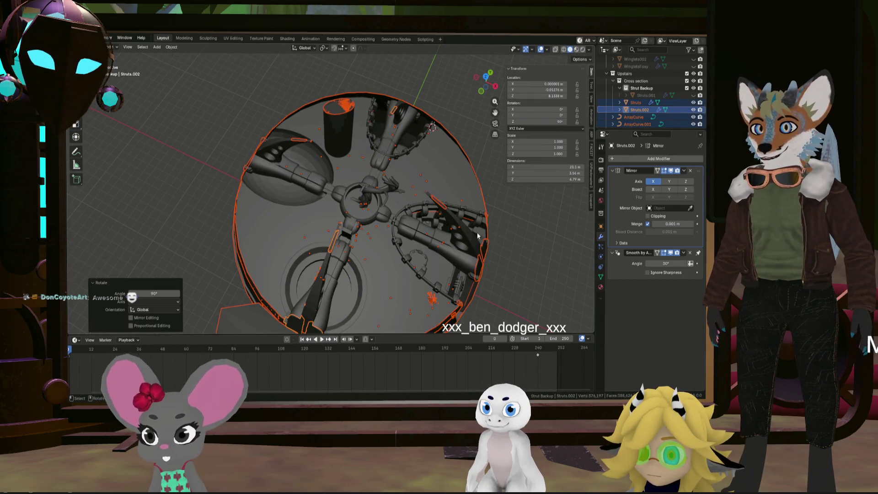
{"action": "left_click", "coordinate": [442, 246]}
{"action": "left_click", "coordinate": [345, 252], "text": "shift"}
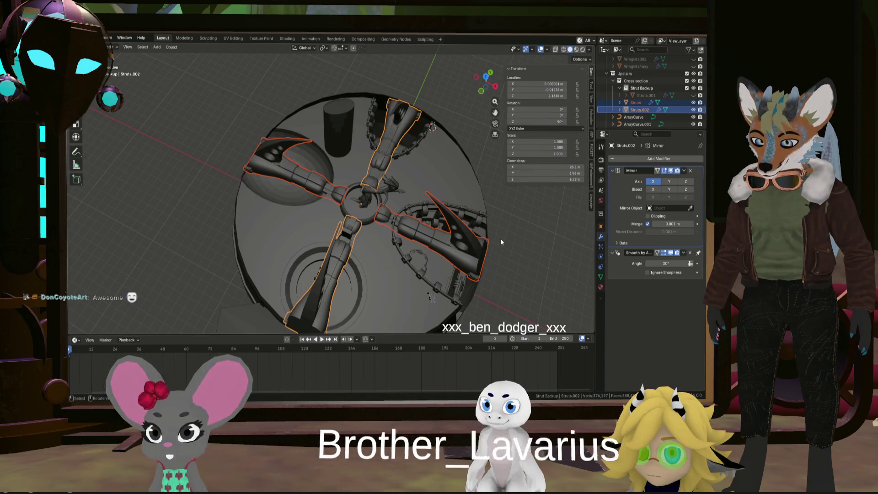
{"action": "key", "text": "r"}
{"action": "key", "text": "z"}
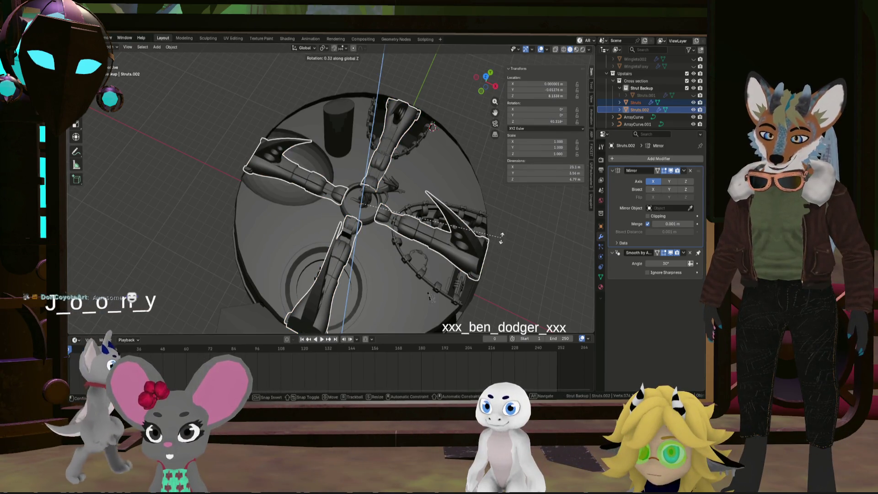
{"action": "type", "text": "45"}
{"action": "key", "text": "Return"}
{"action": "mouse_move", "coordinate": [521, 243]}
{"action": "middle_mouse_down"}
{"action": "mouse_move", "coordinate": [518, 214]}
{"action": "mouse_move", "coordinate": [515, 226]}
{"action": "mouse_move", "coordinate": [388, 224]}
{"action": "middle_mouse_up"}
{"action": "scroll", "coordinate": [388, 222], "scroll_direction": "up", "scroll_amount": 10}
{"action": "middle_click_drag", "start_coordinate": [457, 216], "coordinate": [419, 232]}
{"action": "mouse_move", "coordinate": [419, 233]}
{"action": "middle_mouse_down"}
{"action": "mouse_move", "coordinate": [451, 232]}
{"action": "mouse_move", "coordinate": [372, 241]}
{"action": "mouse_move", "coordinate": [468, 250]}
{"action": "mouse_move", "coordinate": [464, 282]}
{"action": "mouse_move", "coordinate": [425, 297]}
{"action": "mouse_move", "coordinate": [443, 267]}
{"action": "mouse_move", "coordinate": [398, 279]}
{"action": "mouse_move", "coordinate": [254, 274]}
{"action": "mouse_move", "coordinate": [506, 282]}
{"action": "middle_mouse_up"}
{"action": "mouse_move", "coordinate": [382, 266]}
{"action": "middle_mouse_down"}
{"action": "mouse_move", "coordinate": [460, 260]}
{"action": "mouse_move", "coordinate": [438, 246]}
{"action": "middle_mouse_up"}
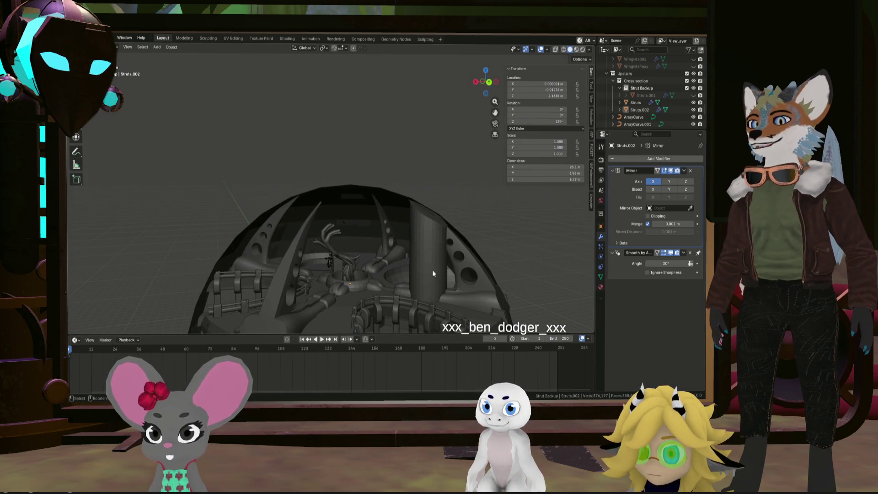
- Add a Boolean modifier to Struts.002, briefly trying the Manifold and Exact solvers
{"action": "scroll", "coordinate": [434, 273], "scroll_direction": "up", "scroll_amount": 5}
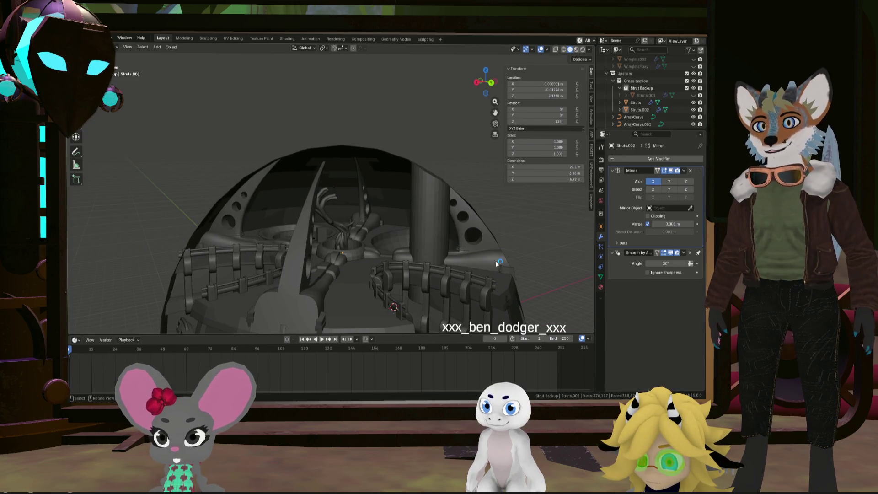
{"action": "scroll", "coordinate": [496, 254], "scroll_direction": "up", "scroll_amount": 2}
{"action": "left_click", "coordinate": [496, 254]}
{"action": "scroll", "coordinate": [496, 254], "scroll_direction": "down", "scroll_amount": 2}
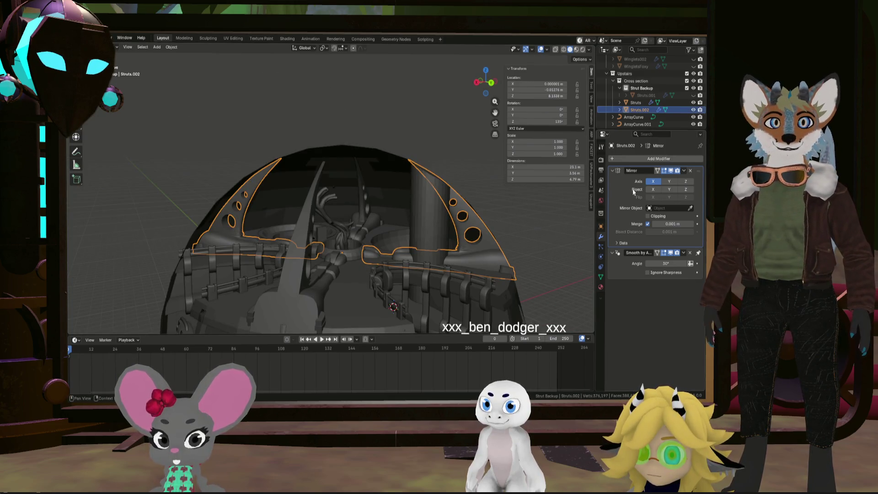
{"action": "left_click", "coordinate": [659, 159]}
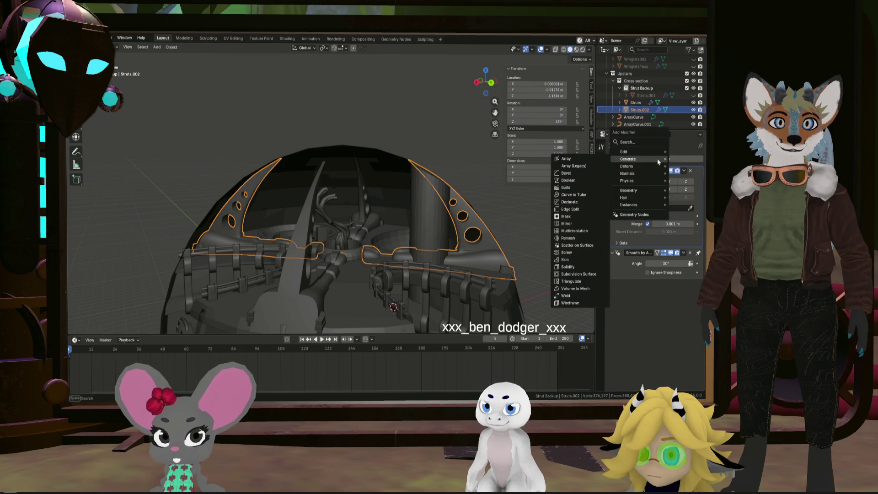
{"action": "left_click", "coordinate": [574, 180]}
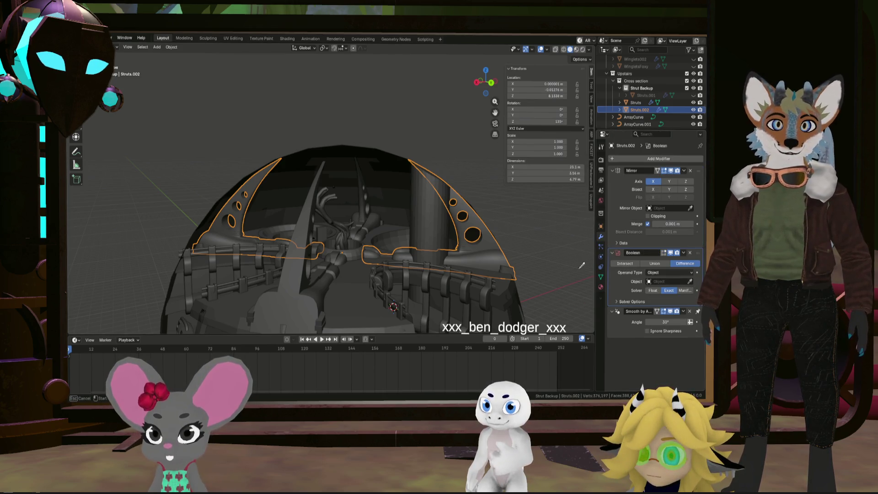
{"action": "mouse_move", "coordinate": [492, 217]}
{"action": "middle_mouse_down"}
{"action": "mouse_move", "coordinate": [460, 221]}
{"action": "mouse_move", "coordinate": [493, 216]}
{"action": "mouse_move", "coordinate": [539, 242]}
{"action": "middle_mouse_up"}
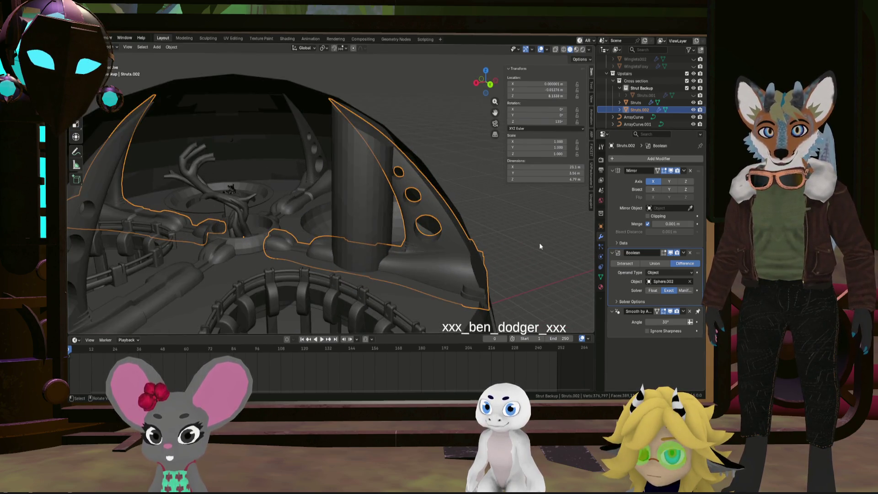
{"action": "left_click", "coordinate": [685, 291]}
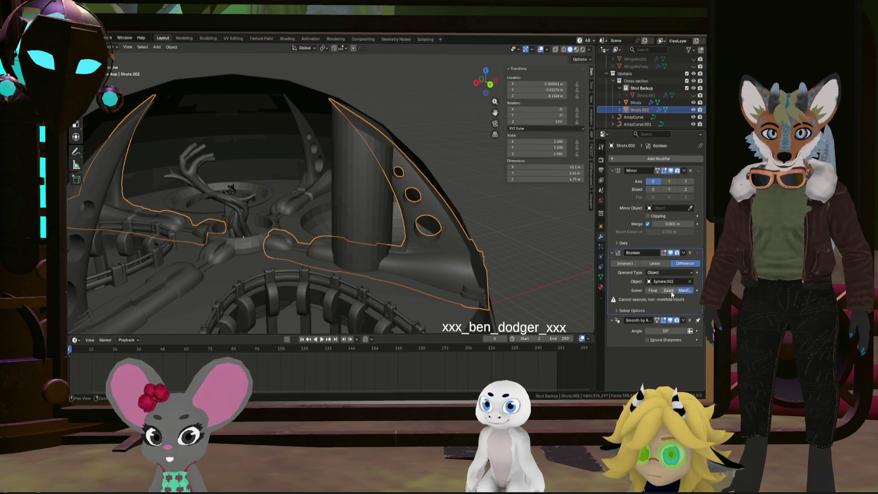
{"action": "left_click", "coordinate": [668, 291]}
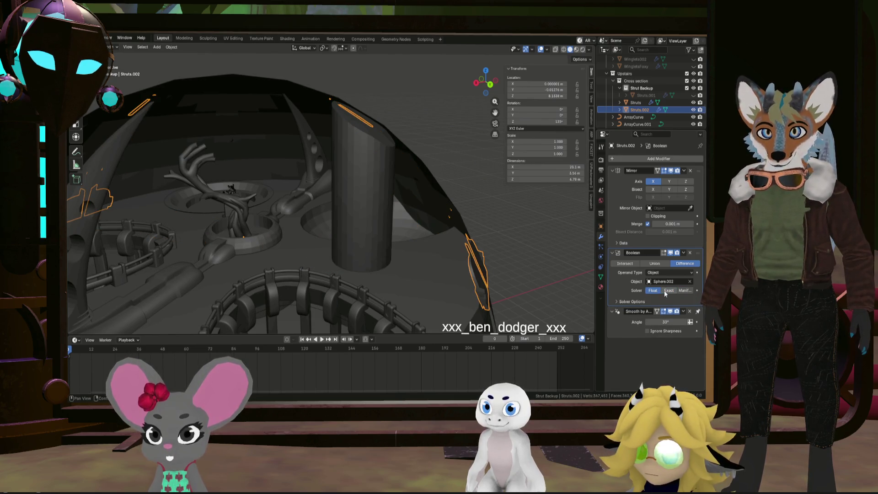
- Set the Boolean operation to Intersect and compute it with the Float solver
{"action": "mouse_move", "coordinate": [511, 271]}
{"action": "middle_mouse_down"}
{"action": "mouse_move", "coordinate": [454, 252]}
{"action": "mouse_move", "coordinate": [471, 256]}
{"action": "middle_mouse_up"}
{"action": "scroll", "coordinate": [490, 258], "scroll_direction": "up", "scroll_amount": 5}
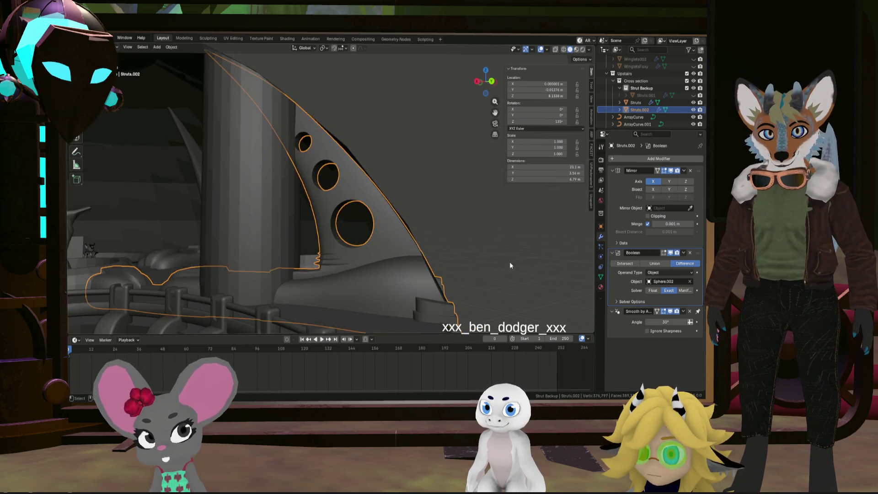
{"action": "left_click", "coordinate": [627, 264]}
{"action": "left_click", "coordinate": [685, 292]}
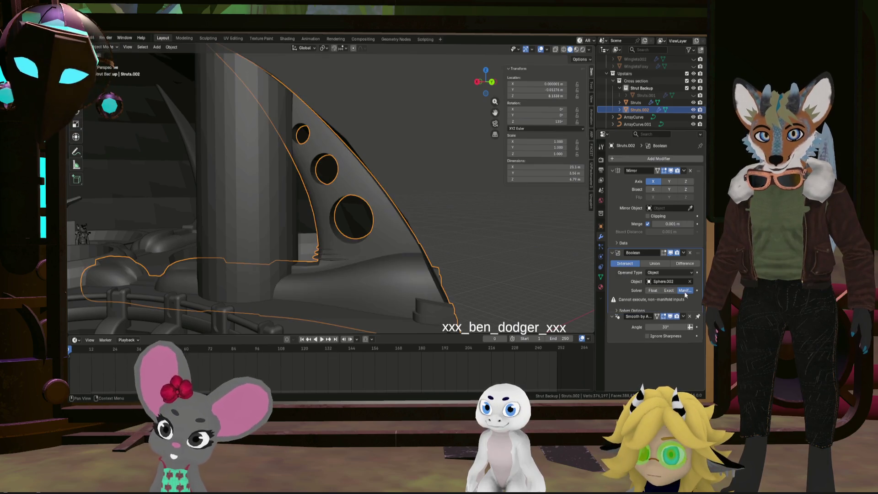
{"action": "left_click", "coordinate": [653, 291]}
{"action": "mouse_move", "coordinate": [449, 270]}
{"action": "middle_mouse_down"}
{"action": "mouse_move", "coordinate": [376, 262]}
{"action": "mouse_move", "coordinate": [430, 271]}
{"action": "mouse_move", "coordinate": [429, 258]}
{"action": "mouse_move", "coordinate": [369, 251]}
{"action": "mouse_move", "coordinate": [454, 270]}
{"action": "mouse_move", "coordinate": [469, 256]}
{"action": "mouse_move", "coordinate": [454, 257]}
{"action": "mouse_move", "coordinate": [485, 251]}
{"action": "mouse_move", "coordinate": [456, 261]}
{"action": "mouse_move", "coordinate": [411, 257]}
{"action": "mouse_move", "coordinate": [530, 246]}
{"action": "mouse_move", "coordinate": [411, 238]}
{"action": "mouse_move", "coordinate": [415, 251]}
{"action": "mouse_move", "coordinate": [432, 246]}
{"action": "mouse_move", "coordinate": [458, 260]}
{"action": "mouse_move", "coordinate": [446, 284]}
{"action": "mouse_move", "coordinate": [402, 197]}
{"action": "mouse_move", "coordinate": [393, 229]}
{"action": "middle_mouse_up"}
{"action": "scroll", "coordinate": [456, 260], "scroll_direction": "up", "scroll_amount": 5}
{"action": "scroll", "coordinate": [408, 254], "scroll_direction": "up", "scroll_amount": 3}
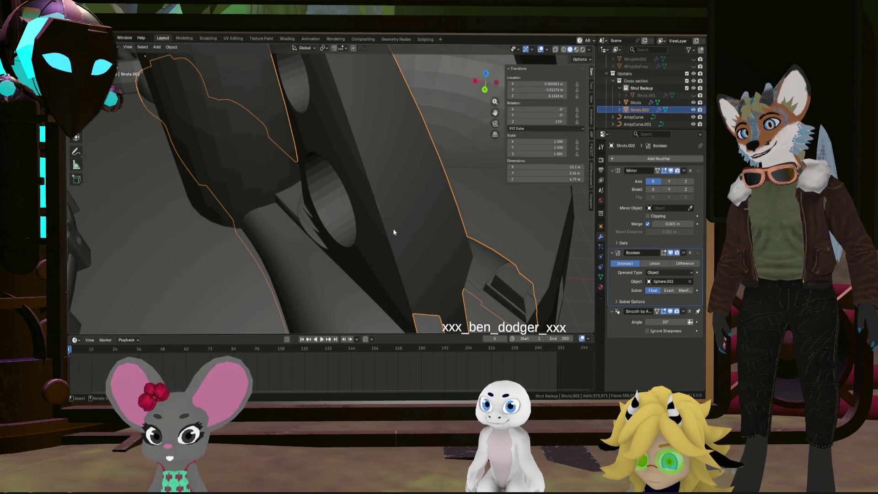
{"action": "mouse_move", "coordinate": [386, 195]}
{"action": "middle_mouse_down"}
{"action": "mouse_move", "coordinate": [360, 251]}
{"action": "mouse_move", "coordinate": [306, 145]}
{"action": "mouse_move", "coordinate": [361, 286]}
{"action": "mouse_move", "coordinate": [328, 210]}
{"action": "middle_mouse_up"}
{"action": "scroll", "coordinate": [328, 225], "scroll_direction": "down", "scroll_amount": 6}
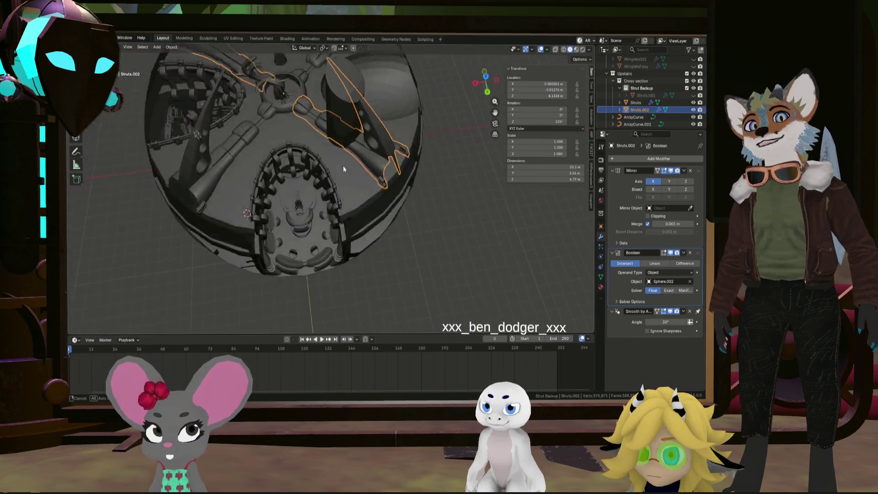
{"action": "mouse_move", "coordinate": [331, 177]}
{"action": "middle_mouse_down"}
{"action": "mouse_move", "coordinate": [388, 237]}
{"action": "mouse_move", "coordinate": [411, 211]}
{"action": "mouse_move", "coordinate": [476, 211]}
{"action": "mouse_move", "coordinate": [484, 226]}
{"action": "middle_mouse_up"}
{"action": "mouse_move", "coordinate": [375, 264]}
{"action": "middle_mouse_down"}
{"action": "mouse_move", "coordinate": [400, 231]}
{"action": "mouse_move", "coordinate": [403, 244]}
{"action": "mouse_move", "coordinate": [432, 237]}
{"action": "middle_mouse_up"}
{"action": "mouse_move", "coordinate": [360, 259]}
{"action": "middle_mouse_down"}
{"action": "mouse_move", "coordinate": [373, 195]}
{"action": "mouse_move", "coordinate": [358, 226]}
{"action": "mouse_move", "coordinate": [373, 234]}
{"action": "middle_mouse_up"}
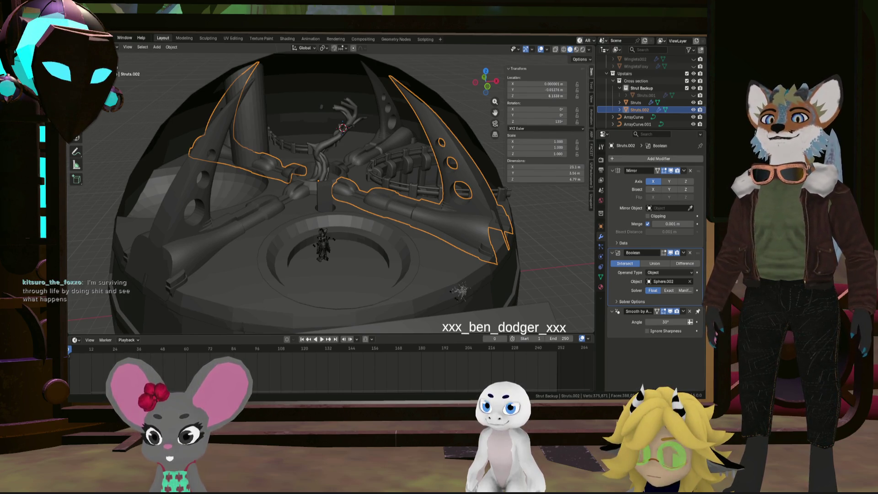
{"action": "scroll", "coordinate": [430, 286], "scroll_direction": "down", "scroll_amount": 3}
{"action": "mouse_move", "coordinate": [430, 286]}
{"action": "middle_mouse_down"}
{"action": "mouse_move", "coordinate": [469, 285]}
{"action": "mouse_move", "coordinate": [407, 288]}
{"action": "middle_mouse_up"}
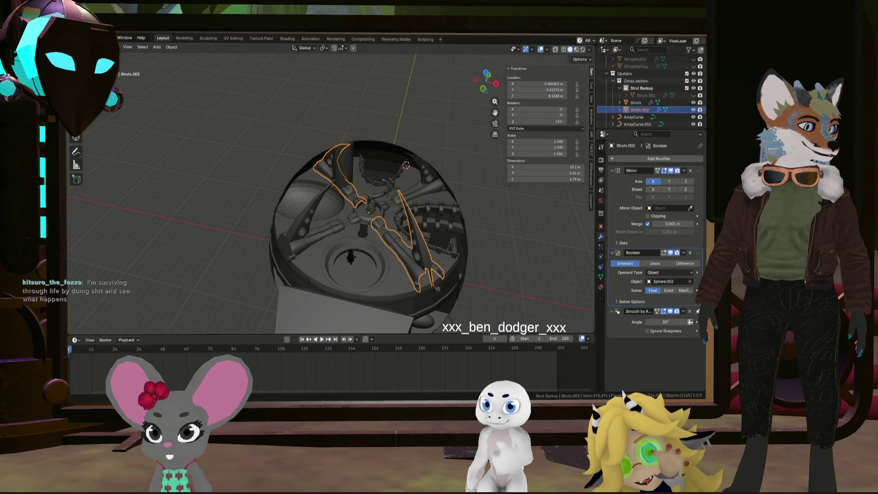
{"action": "mouse_move", "coordinate": [482, 250]}
{"action": "middle_mouse_down"}
{"action": "mouse_move", "coordinate": [520, 236]}
{"action": "mouse_move", "coordinate": [528, 194]}
{"action": "mouse_move", "coordinate": [462, 206]}
{"action": "mouse_move", "coordinate": [501, 238]}
{"action": "mouse_move", "coordinate": [504, 210]}
{"action": "mouse_move", "coordinate": [481, 246]}
{"action": "middle_mouse_up"}
- Clear the selection and delete the Boolean modifier from Struts.002's modifier stack
{"action": "left_click", "coordinate": [520, 236]}
{"action": "left_click", "coordinate": [691, 254]}
{"action": "scroll", "coordinate": [479, 246], "scroll_direction": "up", "scroll_amount": 2}
{"action": "scroll", "coordinate": [444, 230], "scroll_direction": "up", "scroll_amount": 2}
{"action": "scroll", "coordinate": [427, 250], "scroll_direction": "up", "scroll_amount": 2}
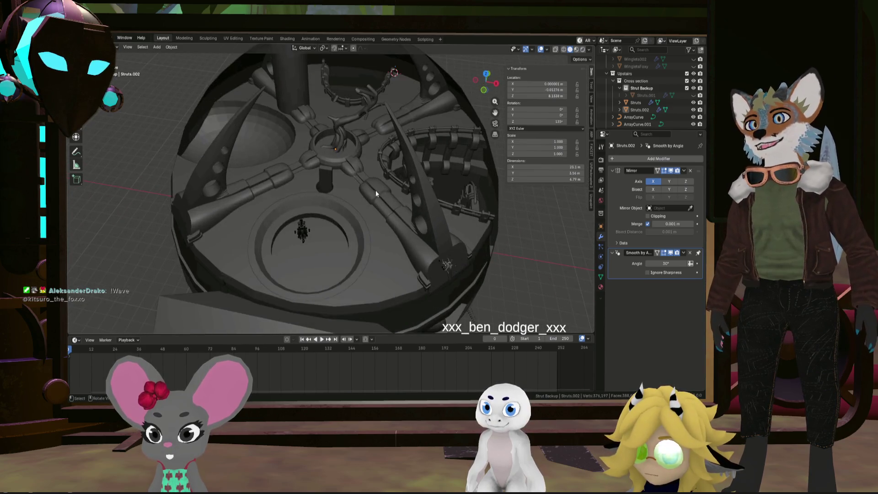
{"action": "scroll", "coordinate": [375, 190], "scroll_direction": "up", "scroll_amount": 3}
{"action": "scroll", "coordinate": [411, 183], "scroll_direction": "down", "scroll_amount": 3}
{"action": "mouse_move", "coordinate": [445, 188]}
{"action": "middle_mouse_down"}
{"action": "mouse_move", "coordinate": [393, 196]}
{"action": "mouse_move", "coordinate": [435, 206]}
{"action": "middle_mouse_up"}
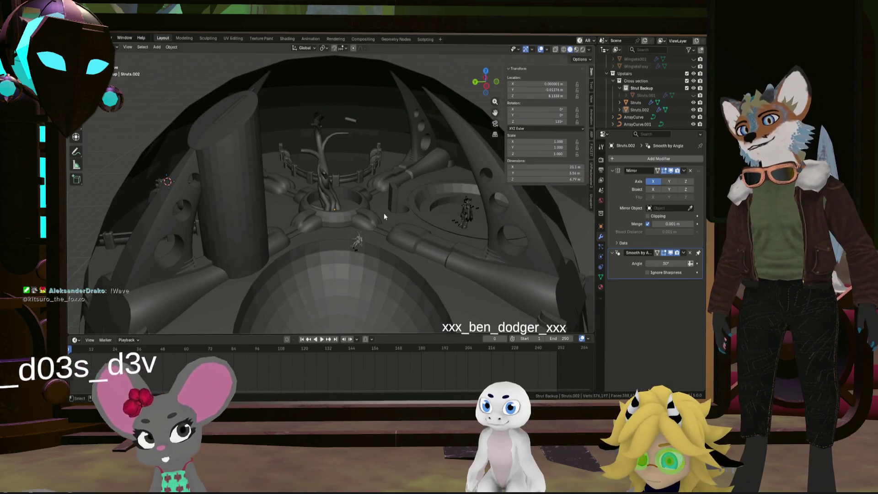
{"action": "scroll", "coordinate": [386, 216], "scroll_direction": "up", "scroll_amount": 5}
{"action": "mouse_move", "coordinate": [403, 144]}
{"action": "middle_mouse_down"}
{"action": "mouse_move", "coordinate": [410, 161]}
{"action": "mouse_move", "coordinate": [437, 154]}
{"action": "middle_mouse_up"}
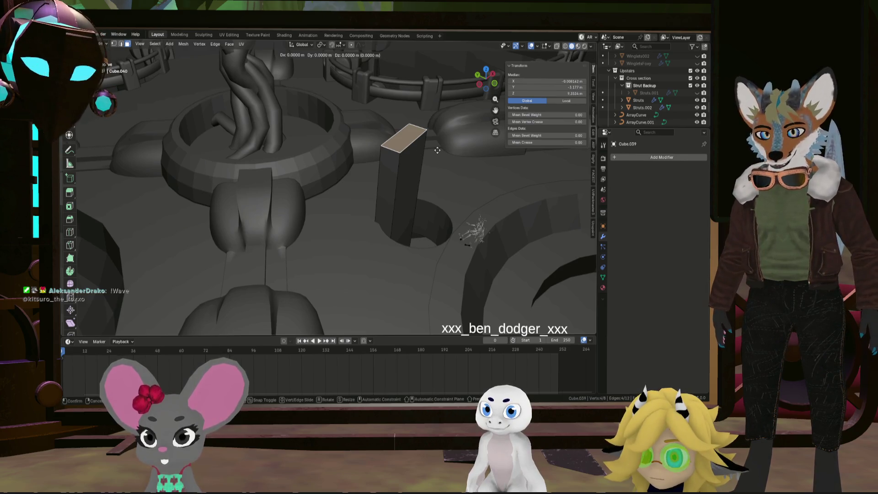
- Lower the block's top face about 0.44 m straight down along Z
{"action": "left_click", "coordinate": [432, 213]}
{"action": "middle_click_drag", "start_coordinate": [432, 213], "coordinate": [420, 214]}
{"action": "key", "text": "alt+a"}
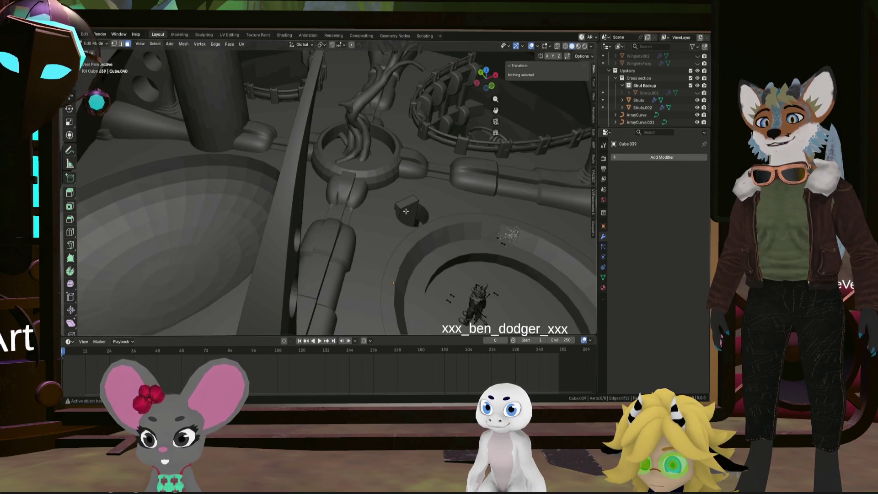
{"action": "scroll", "coordinate": [408, 201], "scroll_direction": "up", "scroll_amount": 5}
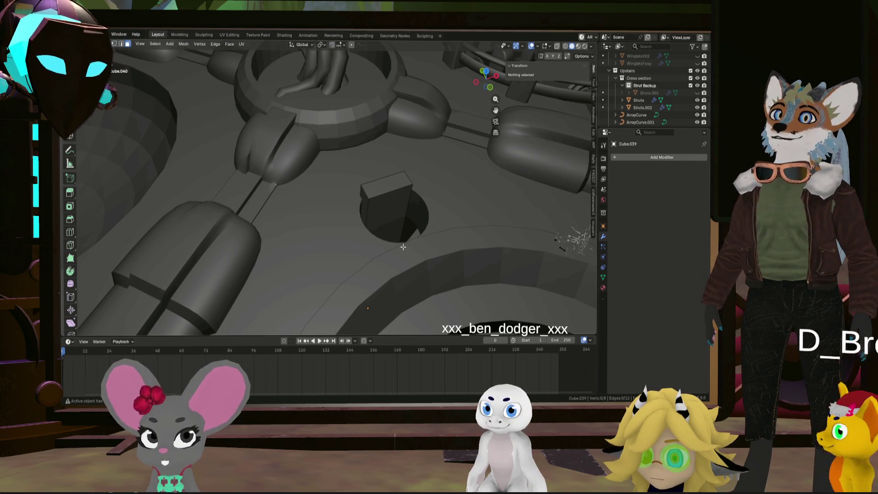
{"action": "left_click", "coordinate": [389, 194]}
{"action": "left_click", "coordinate": [387, 185]}
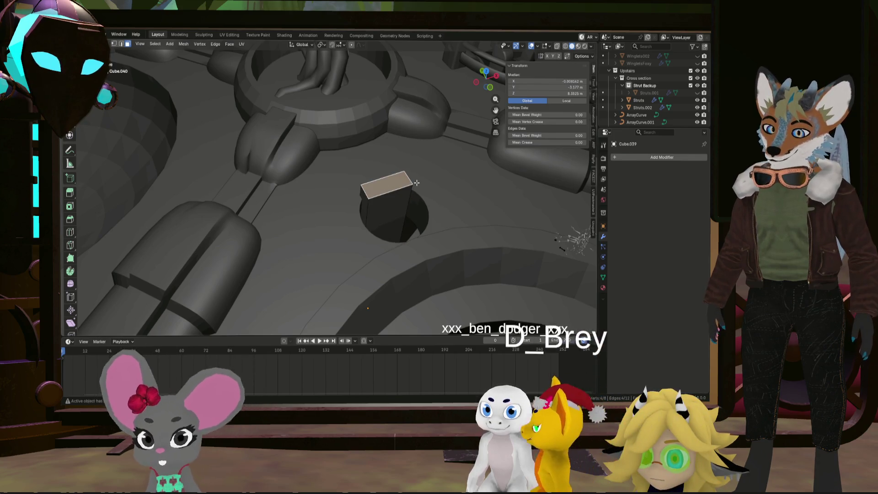
{"action": "key", "text": "g"}
{"action": "key", "text": "z"}
{"action": "left_click", "coordinate": [424, 238]}
- Return to Object Mode and select the Pool object
{"action": "mouse_move", "coordinate": [423, 238]}
{"action": "middle_mouse_down"}
{"action": "mouse_move", "coordinate": [435, 257]}
{"action": "mouse_move", "coordinate": [425, 201]}
{"action": "middle_mouse_up"}
{"action": "scroll", "coordinate": [435, 257], "scroll_direction": "down", "scroll_amount": 5}
{"action": "key", "text": "Tab"}
{"action": "left_click", "coordinate": [419, 246]}
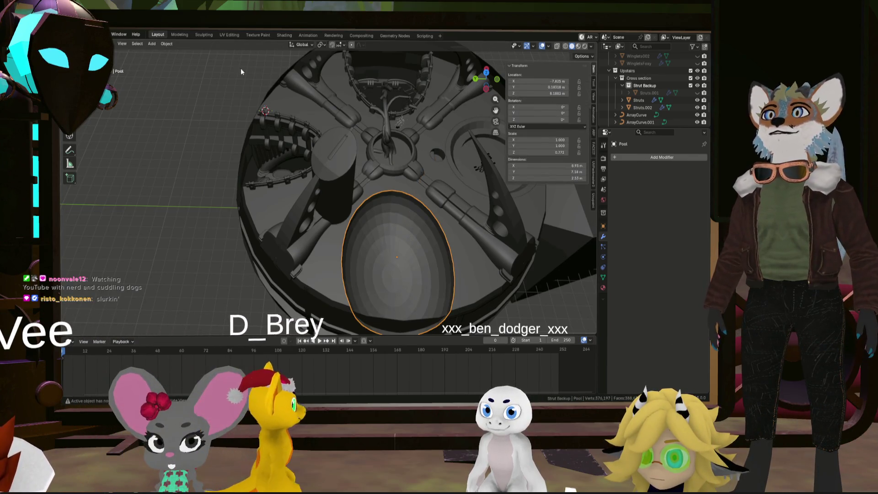
- Apply Shade Smooth to the Pool egg from the Object menu, then reselect it
{"action": "left_click", "coordinate": [171, 44]}
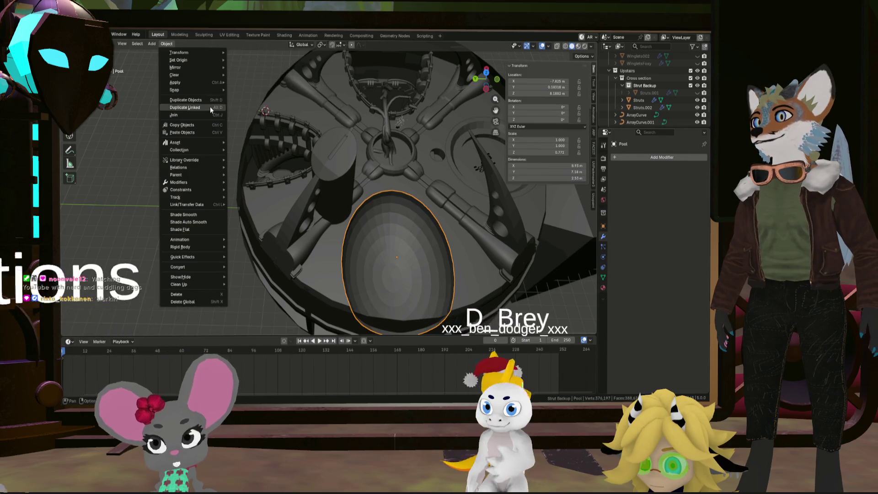
{"action": "left_click", "coordinate": [192, 215]}
{"action": "scroll", "coordinate": [191, 233], "scroll_direction": "up", "scroll_amount": 2}
{"action": "mouse_move", "coordinate": [194, 231]}
{"action": "middle_mouse_down"}
{"action": "mouse_move", "coordinate": [188, 193]}
{"action": "mouse_move", "coordinate": [179, 185]}
{"action": "mouse_move", "coordinate": [151, 197]}
{"action": "mouse_move", "coordinate": [171, 196]}
{"action": "mouse_move", "coordinate": [226, 275]}
{"action": "mouse_move", "coordinate": [447, 188]}
{"action": "middle_mouse_up"}
{"action": "scroll", "coordinate": [361, 142], "scroll_direction": "up", "scroll_amount": 3}
{"action": "mouse_move", "coordinate": [362, 141]}
{"action": "middle_mouse_down"}
{"action": "mouse_move", "coordinate": [318, 126]}
{"action": "mouse_move", "coordinate": [359, 128]}
{"action": "mouse_move", "coordinate": [355, 143]}
{"action": "mouse_move", "coordinate": [339, 143]}
{"action": "mouse_move", "coordinate": [322, 127]}
{"action": "mouse_move", "coordinate": [435, 152]}
{"action": "mouse_move", "coordinate": [402, 152]}
{"action": "mouse_move", "coordinate": [429, 181]}
{"action": "mouse_move", "coordinate": [384, 192]}
{"action": "mouse_move", "coordinate": [408, 164]}
{"action": "mouse_move", "coordinate": [394, 231]}
{"action": "mouse_move", "coordinate": [427, 220]}
{"action": "mouse_move", "coordinate": [425, 207]}
{"action": "mouse_move", "coordinate": [442, 215]}
{"action": "mouse_move", "coordinate": [421, 207]}
{"action": "mouse_move", "coordinate": [430, 205]}
{"action": "mouse_move", "coordinate": [438, 223]}
{"action": "middle_mouse_up"}
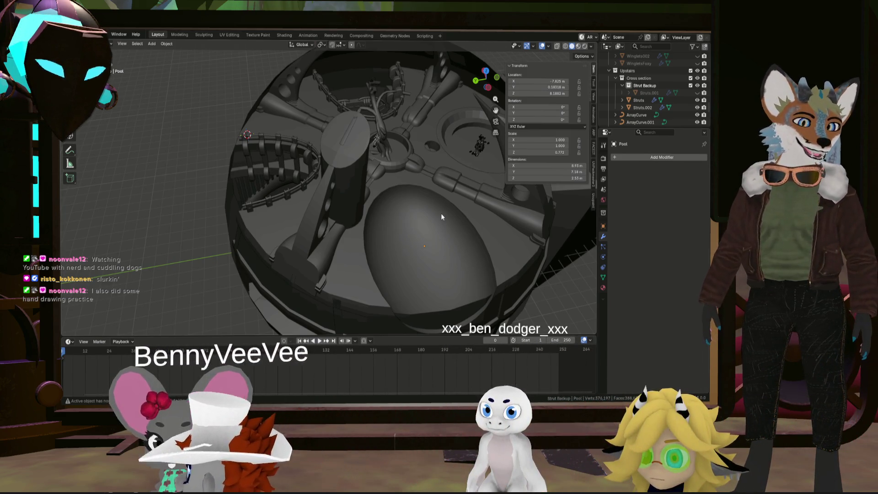
{"action": "left_click", "coordinate": [441, 215]}
- In Edit Mode, select the Pool egg's boundary edge loop and duplicate it in place
{"action": "key", "text": "Tab"}
{"action": "scroll", "coordinate": [446, 213], "scroll_direction": "up", "scroll_amount": 4}
{"action": "left_click", "coordinate": [469, 200]}
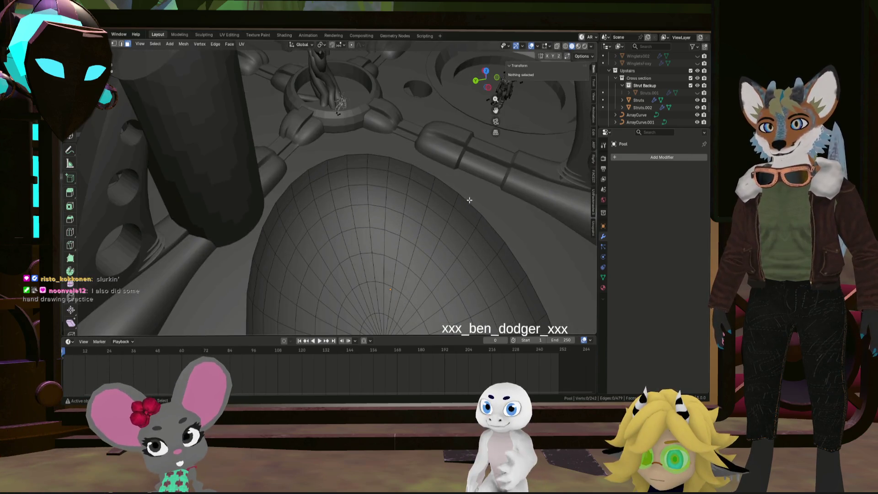
{"action": "scroll", "coordinate": [467, 203], "scroll_direction": "down", "scroll_amount": 6}
{"action": "scroll", "coordinate": [462, 214], "scroll_direction": "up", "scroll_amount": 5}
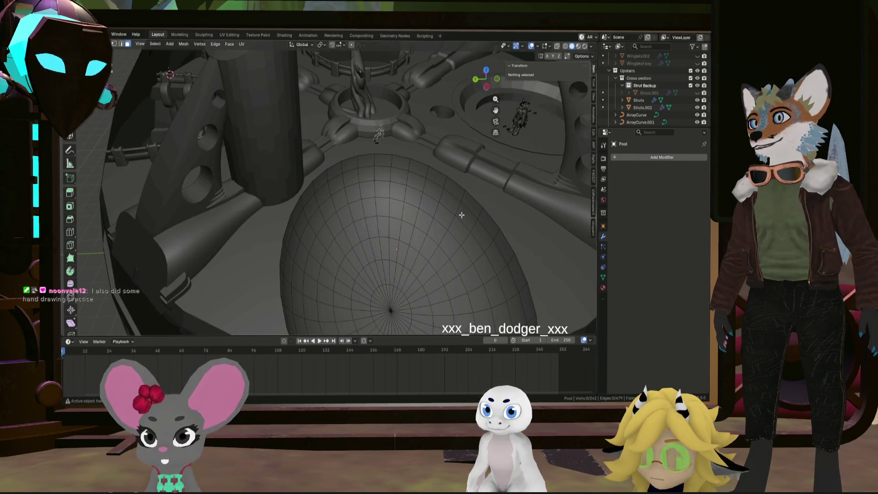
{"action": "left_click", "coordinate": [480, 201], "text": "alt"}
{"action": "scroll", "coordinate": [483, 200], "scroll_direction": "down", "scroll_amount": 1}
{"action": "key", "text": "e"}
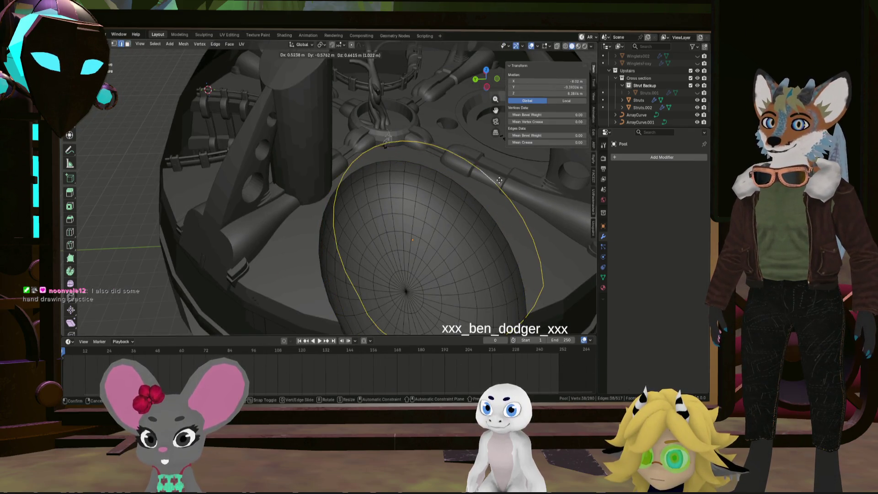
{"action": "key", "text": "Escape"}
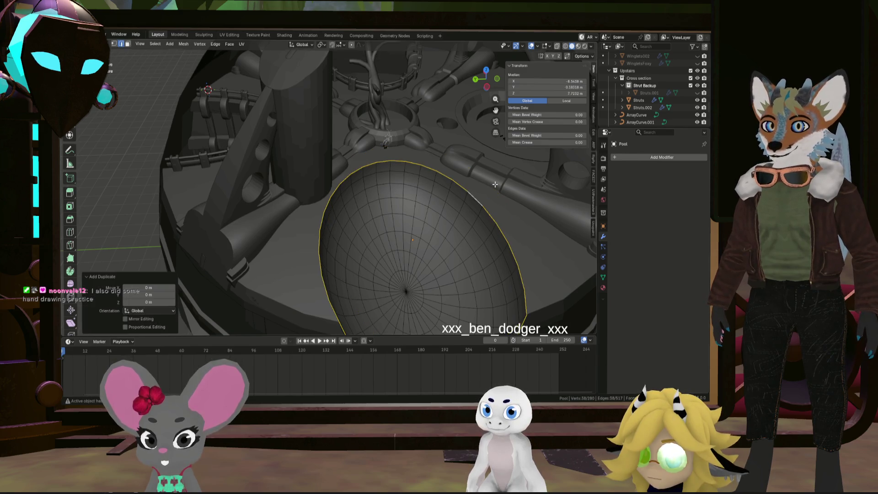
- Separate the duplicated loop into its own object, Pool.001
{"action": "middle_click_drag", "start_coordinate": [503, 200], "coordinate": [514, 212]}
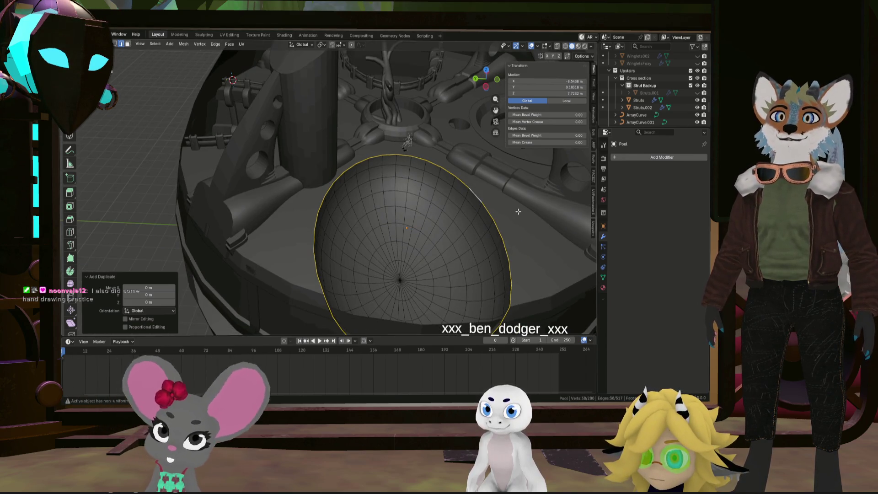
{"action": "key", "text": "F3"}
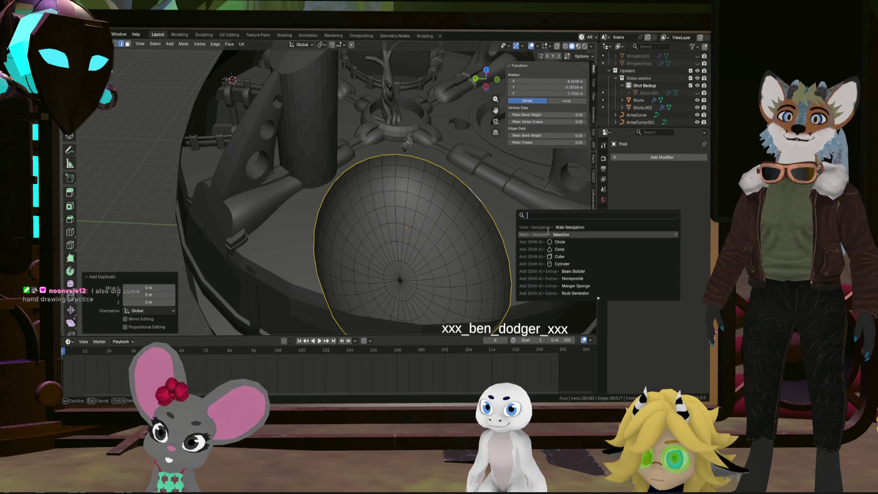
{"action": "left_click", "coordinate": [549, 234]}
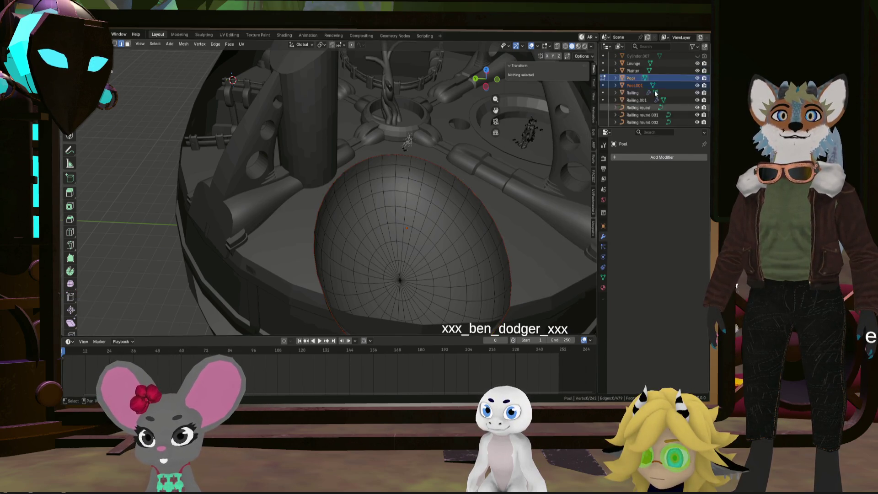
- Edit Pool.001 and keep only the upper ring vertices selected, dropping the lower half
{"action": "left_click", "coordinate": [604, 101]}
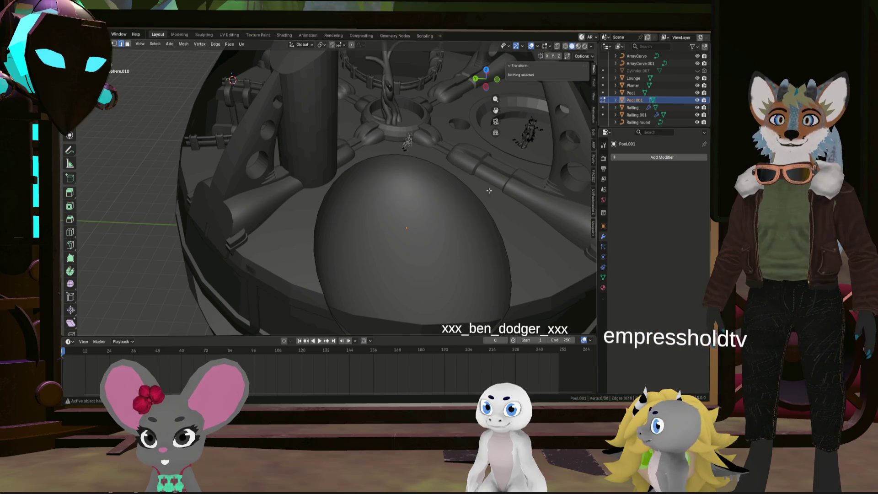
{"action": "scroll", "coordinate": [449, 209], "scroll_direction": "up", "scroll_amount": 2}
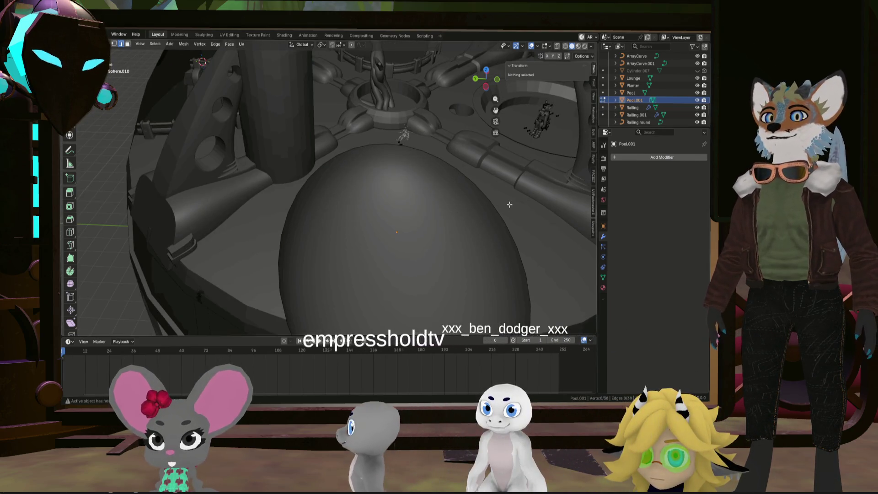
{"action": "key", "text": "a"}
{"action": "scroll", "coordinate": [503, 215], "scroll_direction": "down", "scroll_amount": 5}
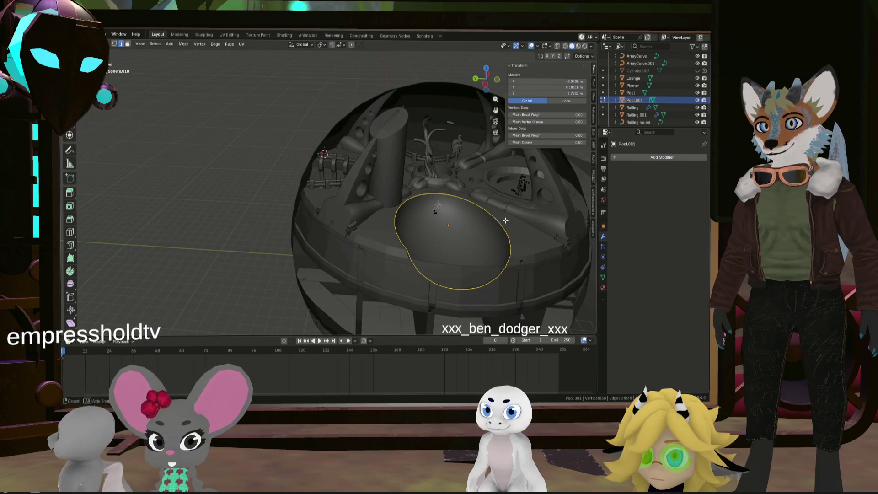
{"action": "middle_click_drag", "start_coordinate": [406, 254], "coordinate": [536, 305]}
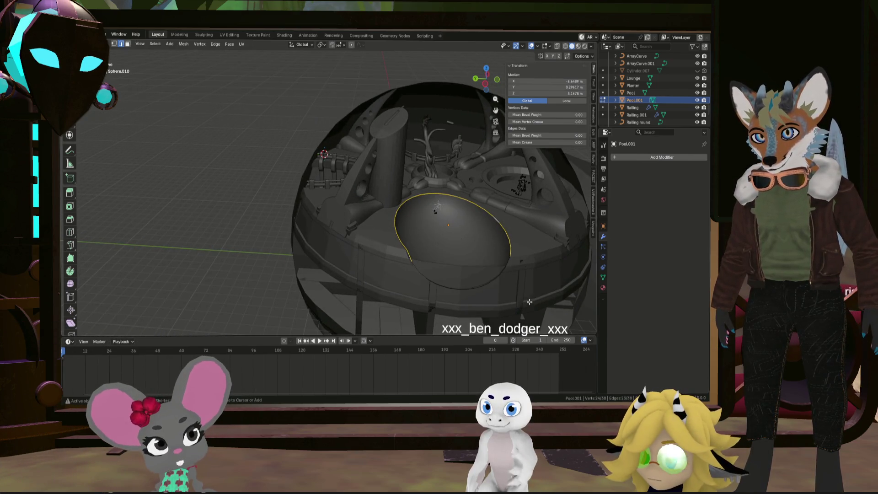
{"action": "middle_click_drag", "start_coordinate": [439, 270], "coordinate": [420, 266]}
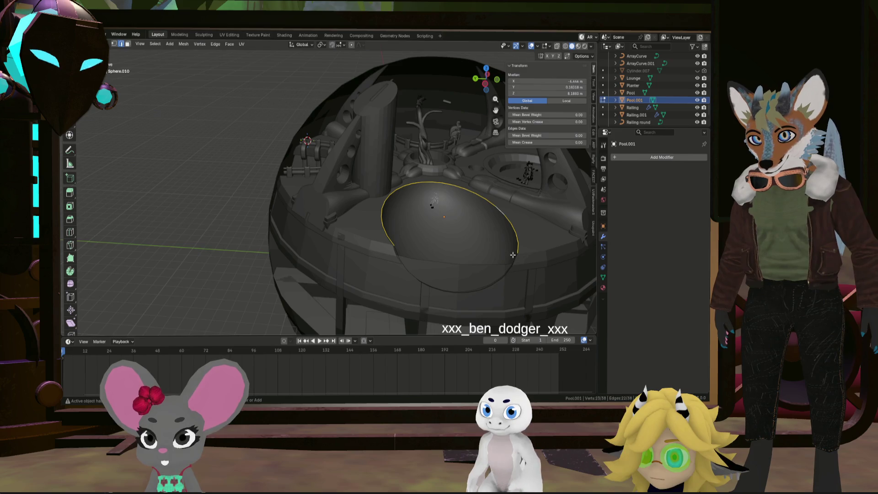
{"action": "scroll", "coordinate": [513, 255], "scroll_direction": "up", "scroll_amount": 4}
- Extrude the ring vertices in place and scale them out by 1.116 into a flat ring
{"action": "key", "text": "e"}
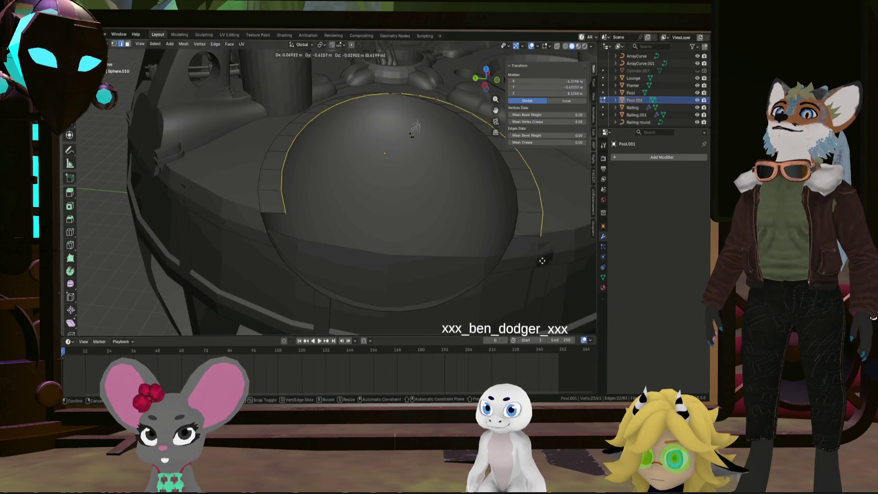
{"action": "right_click", "coordinate": [543, 261]}
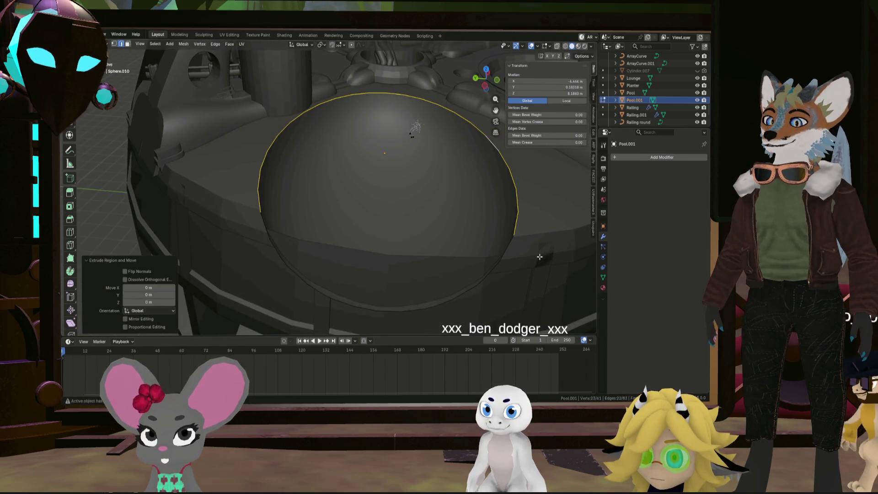
{"action": "left_click", "coordinate": [568, 247]}
{"action": "mouse_move", "coordinate": [567, 248]}
{"action": "middle_mouse_down"}
{"action": "mouse_move", "coordinate": [516, 247]}
{"action": "mouse_move", "coordinate": [498, 258]}
{"action": "mouse_move", "coordinate": [476, 244]}
{"action": "middle_mouse_up"}
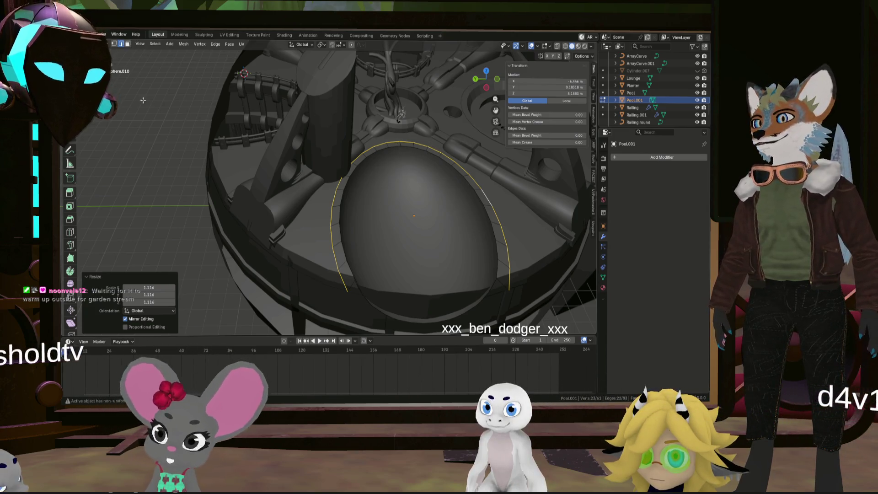
{"action": "left_click", "coordinate": [340, 266]}
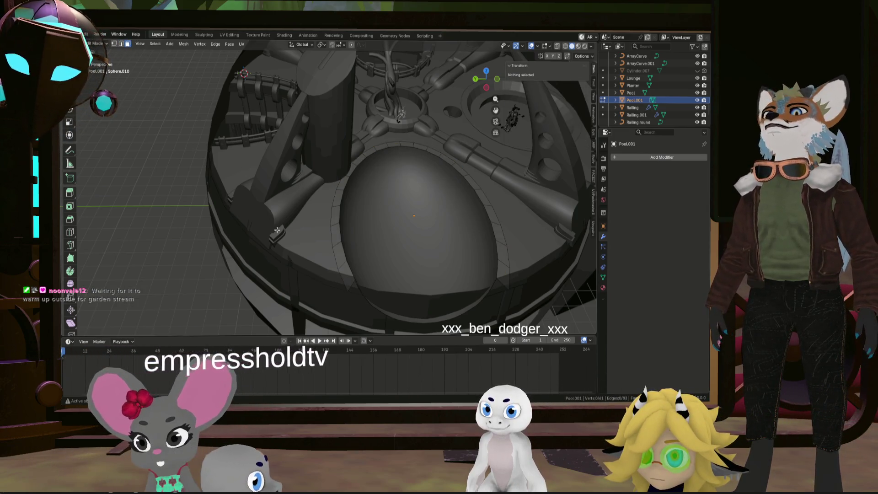
- Extrude the face ring around the pool hole along its normals to form a rim
{"action": "left_click", "coordinate": [340, 265], "text": "alt"}
{"action": "key", "text": "e"}
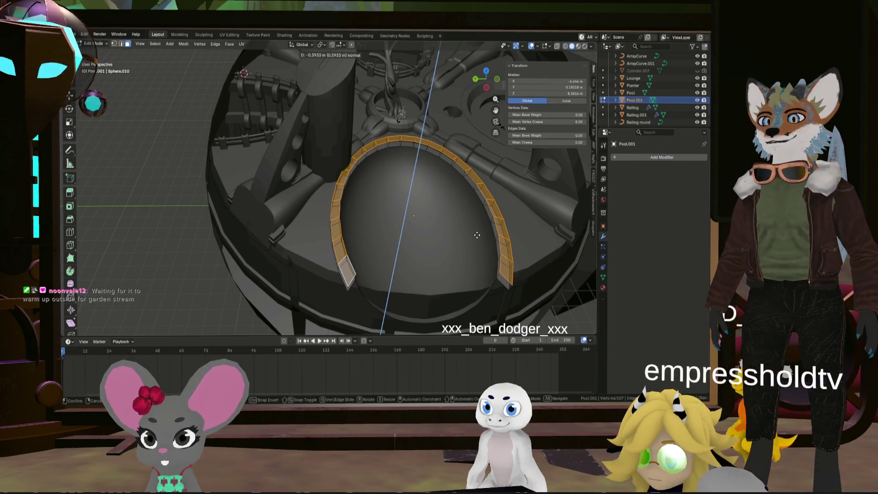
{"action": "left_click", "coordinate": [477, 235]}
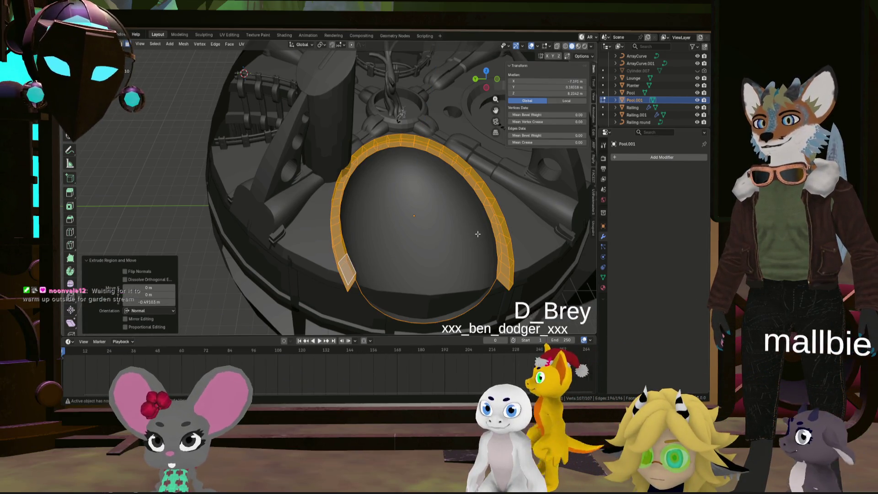
{"action": "left_click", "coordinate": [478, 233]}
{"action": "mouse_move", "coordinate": [478, 234]}
{"action": "middle_mouse_down"}
{"action": "mouse_move", "coordinate": [494, 273]}
{"action": "mouse_move", "coordinate": [319, 147]}
{"action": "middle_mouse_up"}
- Select and delete the stray edge loop on the pool rim
{"action": "left_click", "coordinate": [474, 224]}
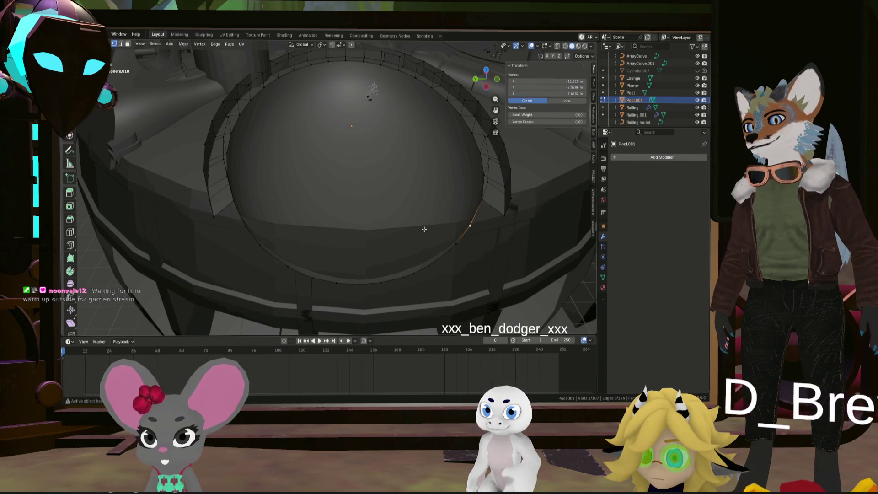
{"action": "left_click", "coordinate": [246, 230], "text": "ctrl"}
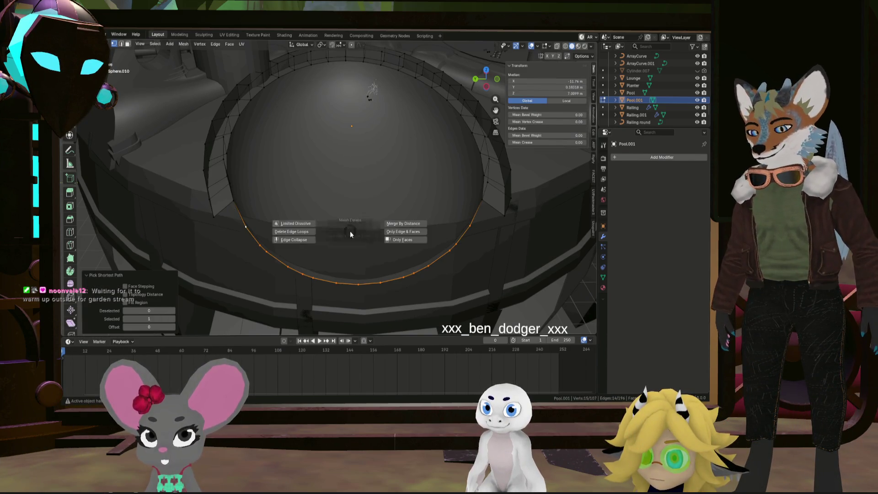
{"action": "left_click", "coordinate": [320, 192]}
{"action": "mouse_move", "coordinate": [320, 192]}
{"action": "middle_mouse_down"}
{"action": "mouse_move", "coordinate": [265, 184]}
{"action": "mouse_move", "coordinate": [288, 173]}
{"action": "mouse_move", "coordinate": [469, 172]}
{"action": "mouse_move", "coordinate": [525, 191]}
{"action": "mouse_move", "coordinate": [455, 156]}
{"action": "mouse_move", "coordinate": [459, 202]}
{"action": "mouse_move", "coordinate": [450, 190]}
{"action": "middle_mouse_up"}
- Select the whole linked rim and squash it vertically to about 0.43
{"action": "left_click", "coordinate": [486, 161]}
{"action": "scroll", "coordinate": [486, 161], "scroll_direction": "up", "scroll_amount": 5}
{"action": "key", "text": "ctrl+l"}
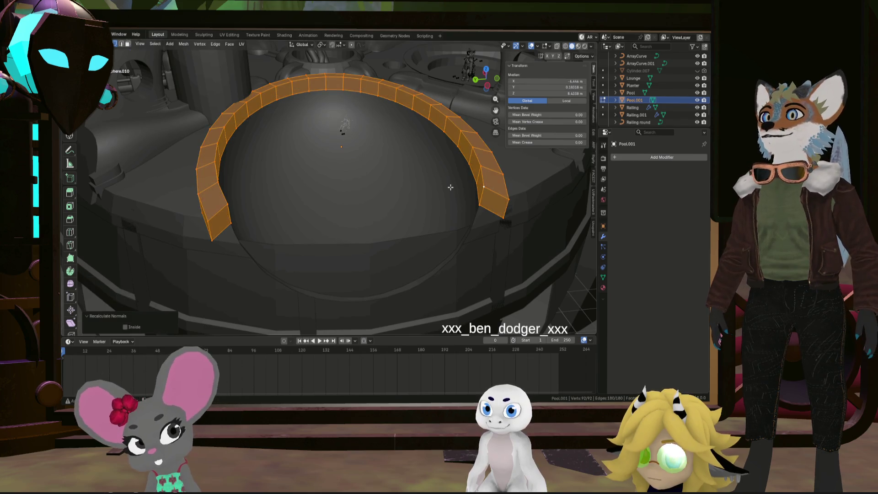
{"action": "left_click", "coordinate": [483, 184]}
{"action": "key", "text": "ctrl+l"}
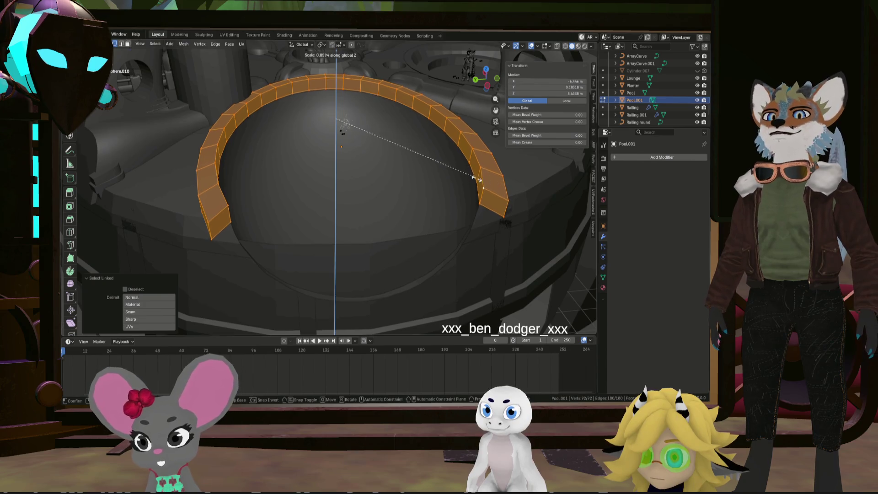
{"action": "left_click", "coordinate": [404, 161]}
{"action": "mouse_move", "coordinate": [404, 161]}
{"action": "middle_mouse_down"}
{"action": "mouse_move", "coordinate": [435, 229]}
{"action": "mouse_move", "coordinate": [427, 221]}
{"action": "mouse_move", "coordinate": [400, 232]}
{"action": "mouse_move", "coordinate": [410, 207]}
{"action": "mouse_move", "coordinate": [464, 202]}
{"action": "mouse_move", "coordinate": [471, 220]}
{"action": "mouse_move", "coordinate": [434, 208]}
{"action": "middle_mouse_up"}
- Select several rim faces and flatten them by scaling to 0.397
{"action": "scroll", "coordinate": [435, 207], "scroll_direction": "up", "scroll_amount": 2}
{"action": "left_click", "coordinate": [360, 264]}
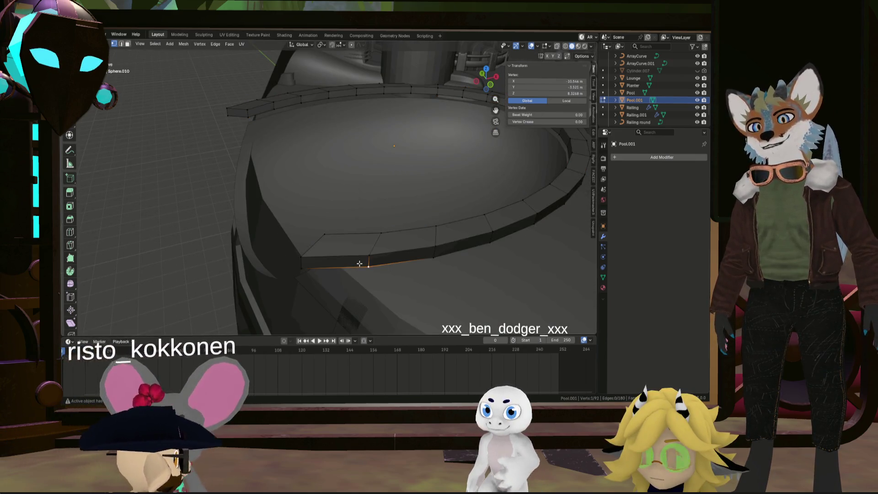
{"action": "left_click", "coordinate": [356, 258]}
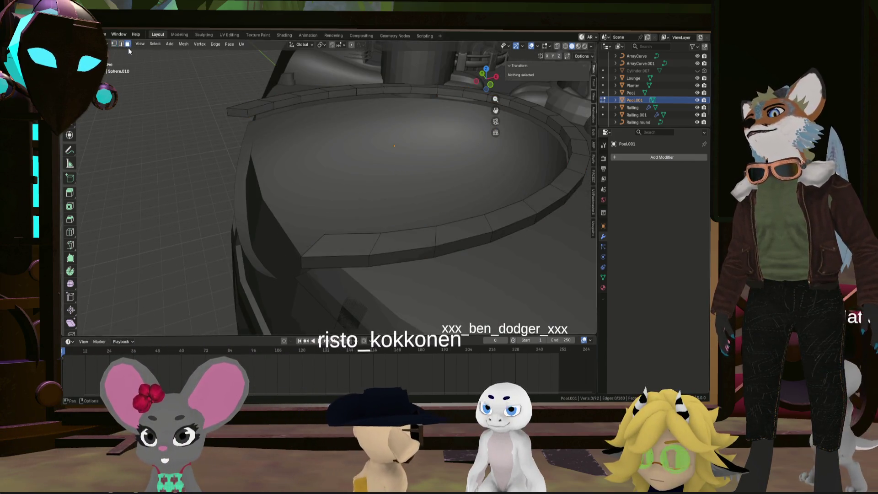
{"action": "left_click", "coordinate": [355, 258]}
{"action": "mouse_move", "coordinate": [356, 259]}
{"action": "middle_mouse_down"}
{"action": "mouse_move", "coordinate": [425, 206]}
{"action": "mouse_move", "coordinate": [286, 163]}
{"action": "mouse_move", "coordinate": [494, 181]}
{"action": "mouse_move", "coordinate": [462, 179]}
{"action": "mouse_move", "coordinate": [471, 178]}
{"action": "middle_mouse_up"}
{"action": "left_click", "coordinate": [416, 213], "text": "ctrl"}
{"action": "left_click", "coordinate": [494, 181], "text": "ctrl"}
{"action": "key", "text": "s"}
{"action": "left_click", "coordinate": [412, 122]}
{"action": "mouse_move", "coordinate": [412, 121]}
{"action": "middle_mouse_down"}
{"action": "mouse_move", "coordinate": [450, 192]}
{"action": "mouse_move", "coordinate": [399, 210]}
{"action": "mouse_move", "coordinate": [403, 198]}
{"action": "mouse_move", "coordinate": [282, 177]}
{"action": "middle_mouse_up"}
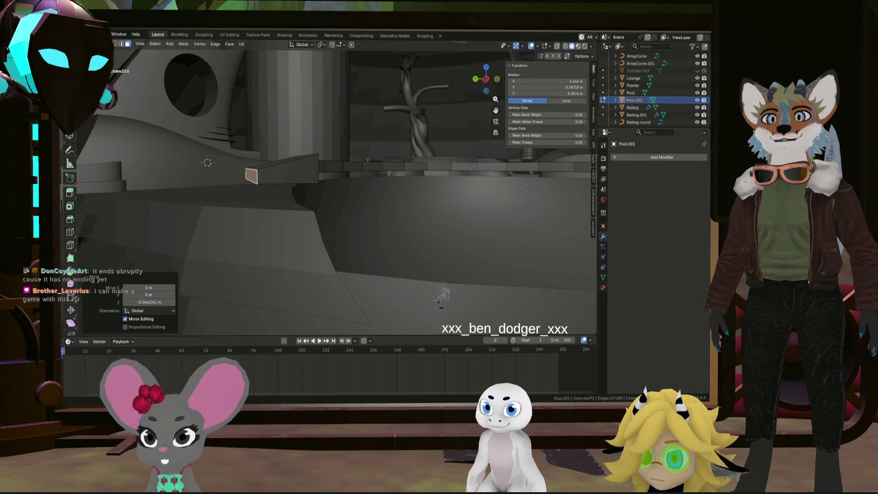
- Select the whole connected rim and lower it about 0.18 m along Z
{"action": "mouse_move", "coordinate": [473, 225]}
{"action": "middle_mouse_down"}
{"action": "mouse_move", "coordinate": [453, 240]}
{"action": "mouse_move", "coordinate": [369, 251]}
{"action": "mouse_move", "coordinate": [376, 277]}
{"action": "mouse_move", "coordinate": [417, 252]}
{"action": "mouse_move", "coordinate": [388, 222]}
{"action": "mouse_move", "coordinate": [383, 179]}
{"action": "middle_mouse_up"}
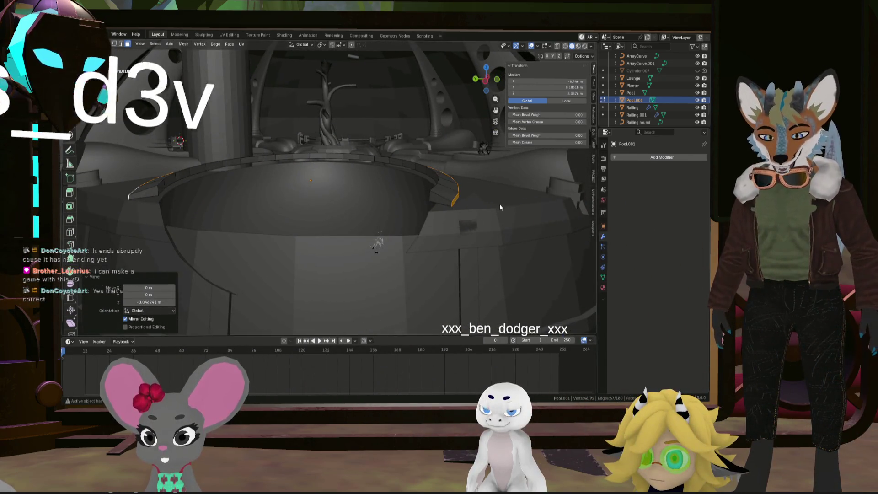
{"action": "key", "text": "ctrl+l"}
{"action": "mouse_move", "coordinate": [425, 198]}
{"action": "middle_mouse_down"}
{"action": "mouse_move", "coordinate": [433, 234]}
{"action": "mouse_move", "coordinate": [391, 196]}
{"action": "mouse_move", "coordinate": [394, 171]}
{"action": "mouse_move", "coordinate": [402, 201]}
{"action": "mouse_move", "coordinate": [403, 193]}
{"action": "middle_mouse_up"}
{"action": "key", "text": "g"}
{"action": "key", "text": "z"}
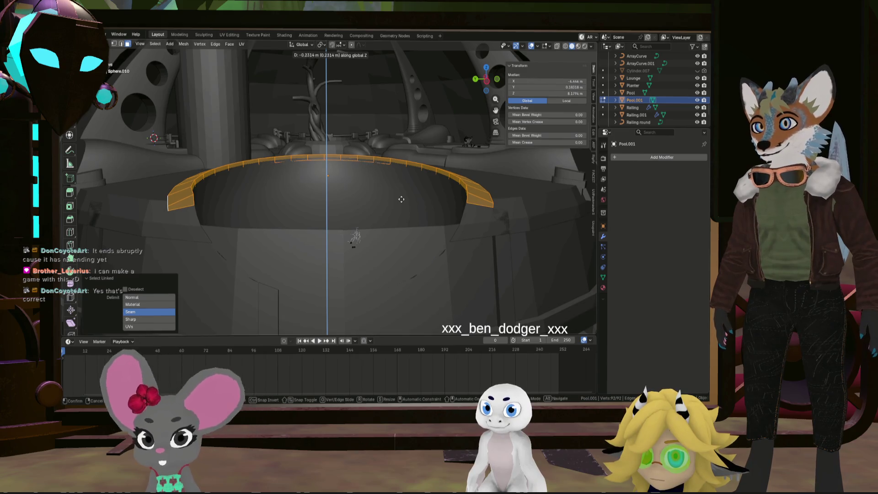
{"action": "left_click", "coordinate": [401, 198]}
{"action": "middle_click_drag", "start_coordinate": [353, 198], "coordinate": [315, 190]}
- In edge mode, select a rim edge loop and flatten it with Z scale 0
{"action": "middle_click_drag", "start_coordinate": [380, 112], "coordinate": [234, 40]}
{"action": "left_click", "coordinate": [121, 44]}
{"action": "mouse_move", "coordinate": [492, 245]}
{"action": "middle_mouse_down"}
{"action": "mouse_move", "coordinate": [483, 213]}
{"action": "mouse_move", "coordinate": [546, 222]}
{"action": "mouse_move", "coordinate": [437, 216]}
{"action": "mouse_move", "coordinate": [468, 218]}
{"action": "middle_mouse_up"}
{"action": "left_click", "coordinate": [503, 202]}
{"action": "left_click", "coordinate": [539, 225], "text": "alt"}
{"action": "key", "text": "s"}
{"action": "key", "text": "z"}
{"action": "key", "text": "0"}
{"action": "key", "text": "Return"}
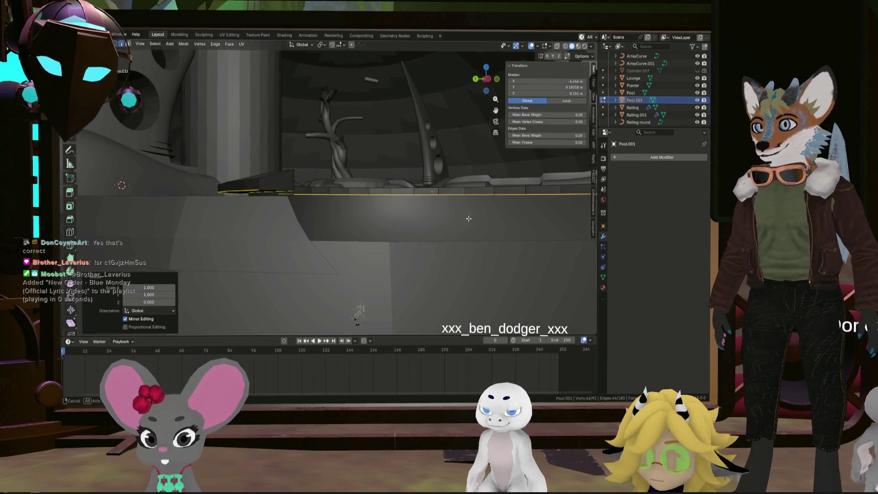
- Select the whole rim mesh and lower it 0.056513 m along Z
{"action": "key", "text": "a"}
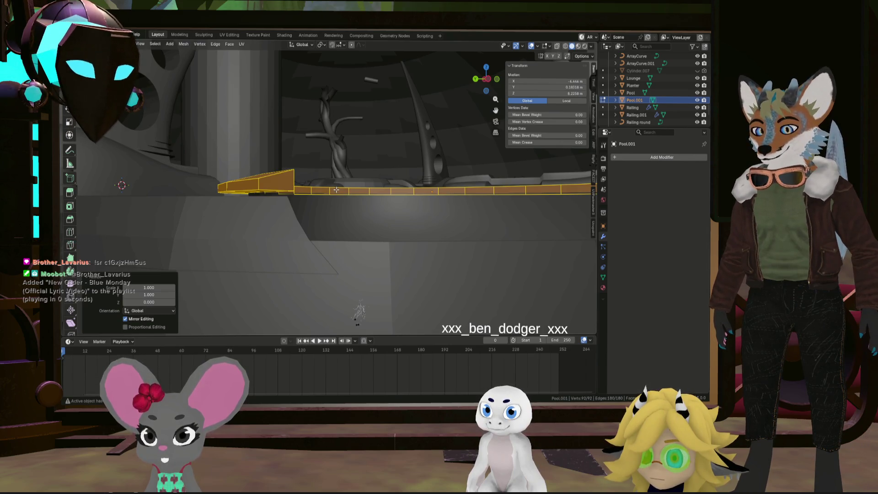
{"action": "key", "text": "z"}
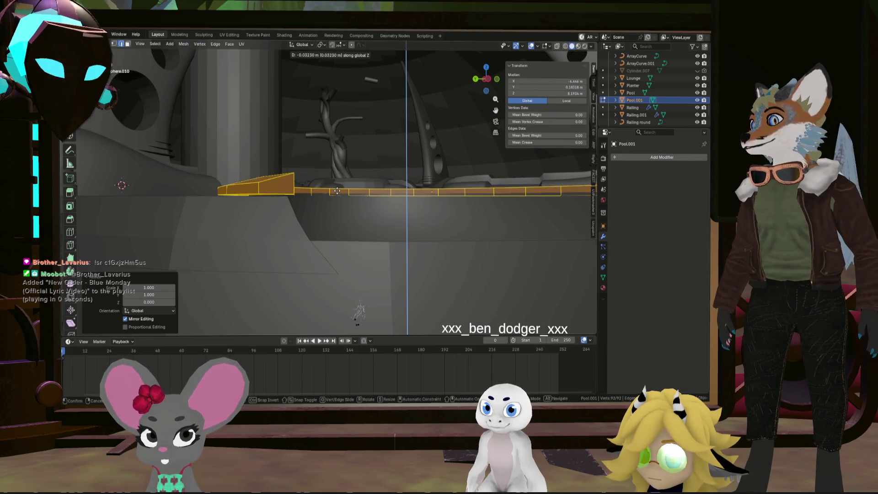
{"action": "mouse_move", "coordinate": [337, 192]}
{"action": "middle_mouse_down"}
{"action": "mouse_move", "coordinate": [218, 216]}
{"action": "mouse_move", "coordinate": [334, 201]}
{"action": "mouse_move", "coordinate": [357, 208]}
{"action": "mouse_move", "coordinate": [350, 216]}
{"action": "middle_mouse_up"}
- Bevel the rim's inner edge loop into a single-segment band
{"action": "left_click", "coordinate": [423, 229], "text": "alt"}
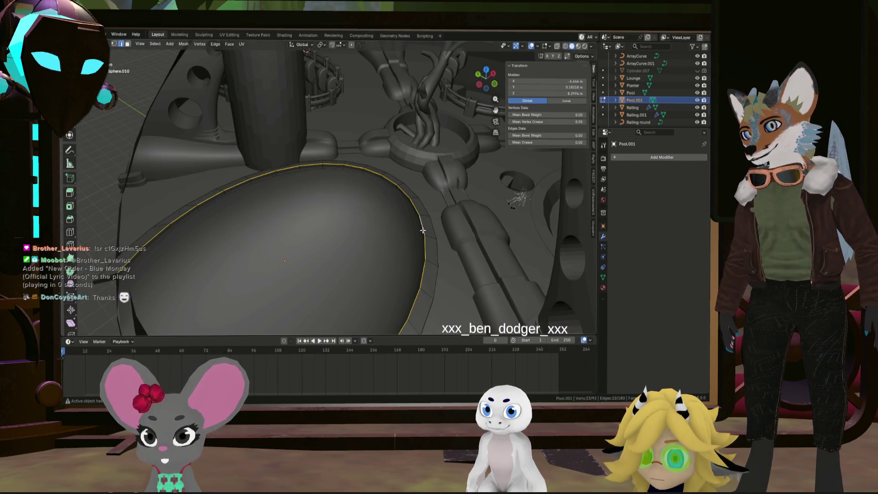
{"action": "key", "text": "ctrl+b"}
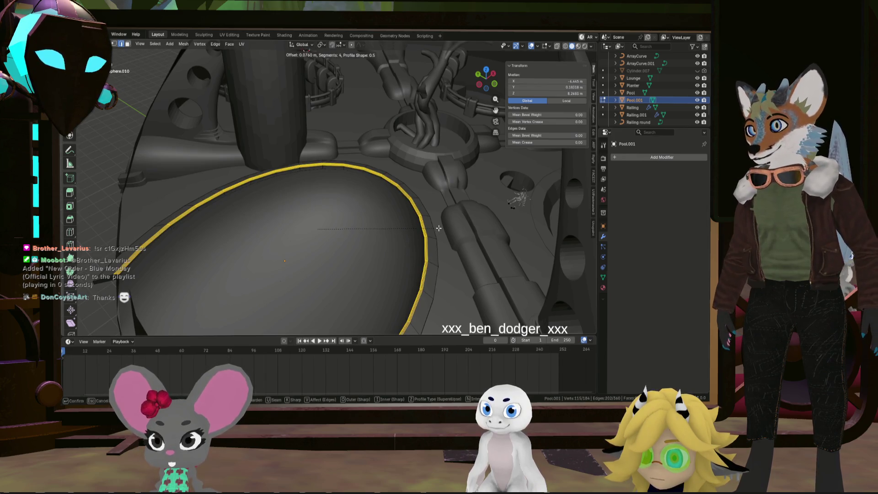
{"action": "left_click", "coordinate": [325, 249]}
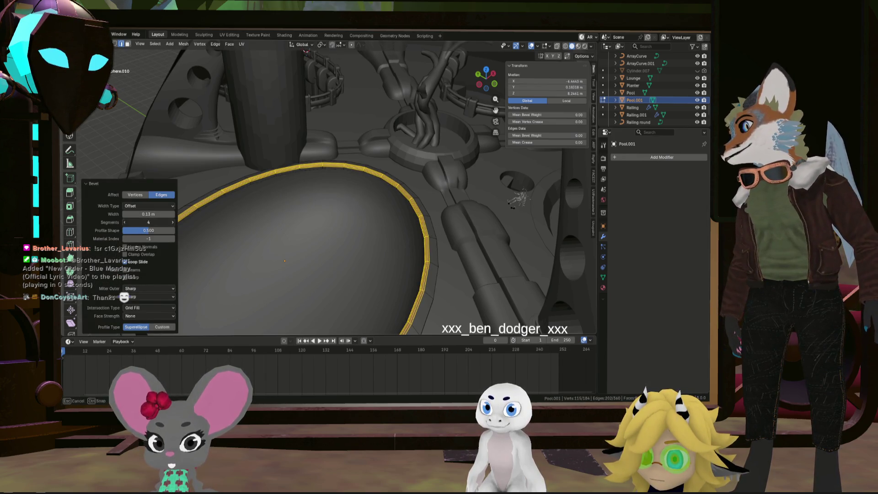
{"action": "type", "text": "1"}
{"action": "key", "text": "Return"}
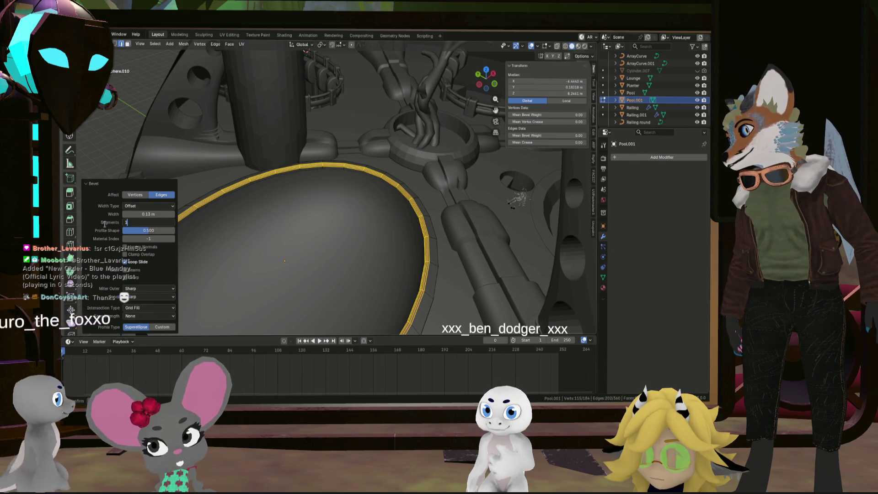
- From top view, box-select the few vertices at the rim's end
{"action": "scroll", "coordinate": [308, 233], "scroll_direction": "up", "scroll_amount": 2}
{"action": "mouse_move", "coordinate": [308, 233]}
{"action": "middle_mouse_down"}
{"action": "mouse_move", "coordinate": [325, 204]}
{"action": "mouse_move", "coordinate": [314, 204]}
{"action": "mouse_move", "coordinate": [358, 221]}
{"action": "mouse_move", "coordinate": [329, 228]}
{"action": "mouse_move", "coordinate": [292, 253]}
{"action": "mouse_move", "coordinate": [534, 78]}
{"action": "middle_mouse_up"}
{"action": "left_click", "coordinate": [486, 74]}
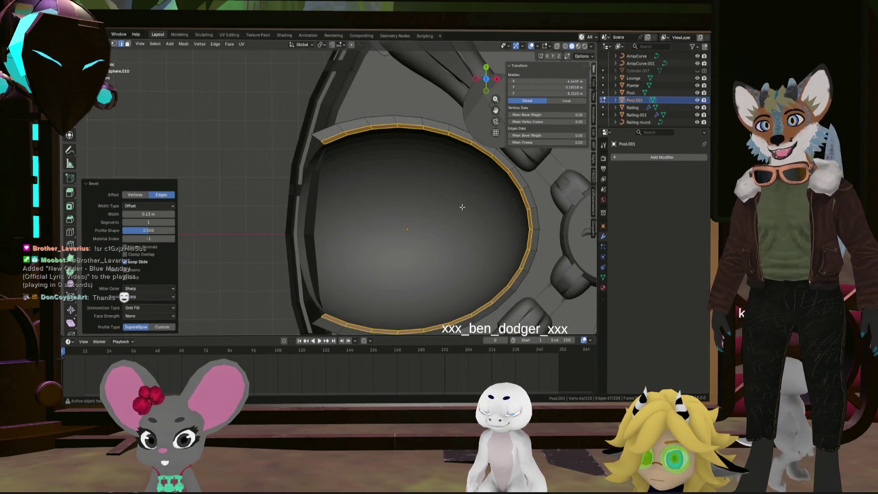
{"action": "scroll", "coordinate": [329, 163], "scroll_direction": "up", "scroll_amount": 4}
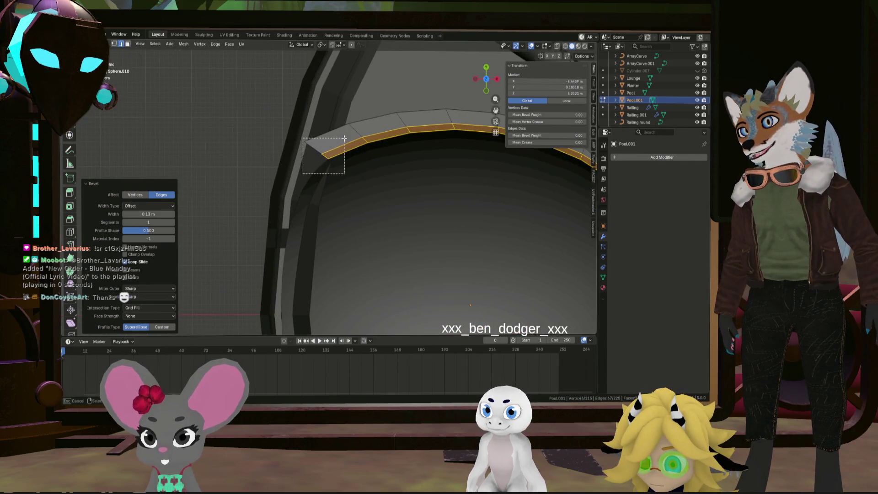
{"action": "left_click_drag", "start_coordinate": [344, 138], "coordinate": [344, 139]}
{"action": "scroll", "coordinate": [366, 170], "scroll_direction": "down", "scroll_amount": 5}
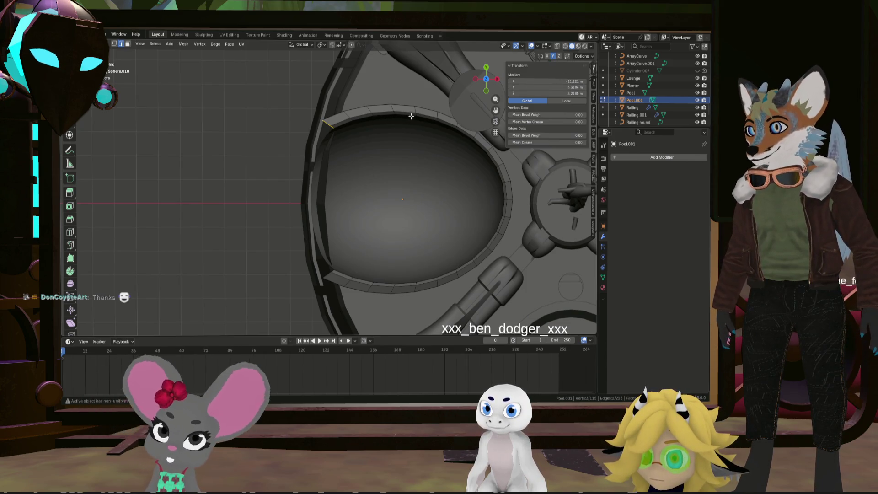
- In top view, rotate the rim's end vertices by -79° to line up with the ring
{"action": "left_click", "coordinate": [387, 175]}
{"action": "scroll", "coordinate": [387, 175], "scroll_direction": "up", "scroll_amount": 3}
{"action": "mouse_move", "coordinate": [387, 175]}
{"action": "middle_mouse_down"}
{"action": "mouse_move", "coordinate": [353, 103]}
{"action": "mouse_move", "coordinate": [327, 147]}
{"action": "middle_mouse_up"}
{"action": "key", "text": "KP_7"}
{"action": "key", "text": "r"}
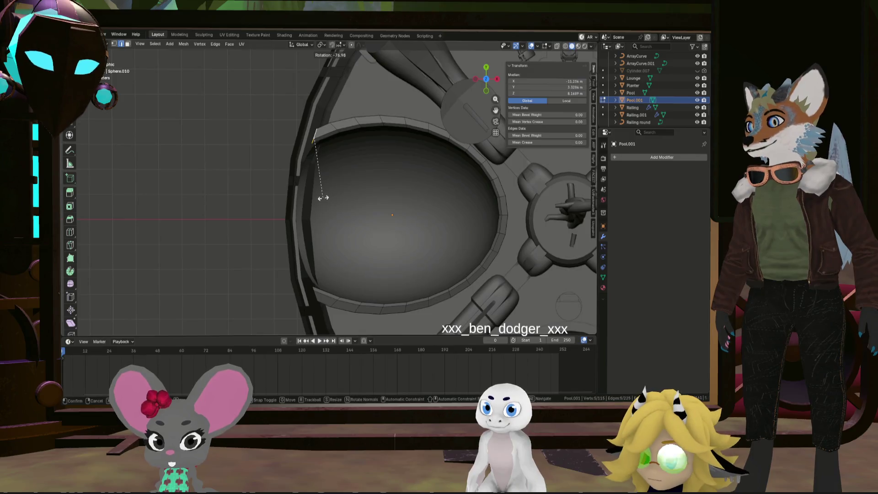
{"action": "left_click", "coordinate": [322, 198]}
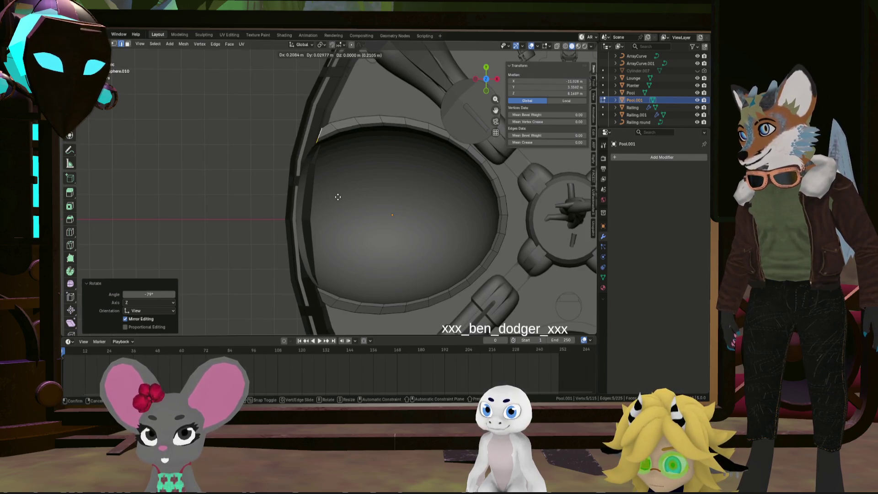
{"action": "left_click", "coordinate": [338, 197]}
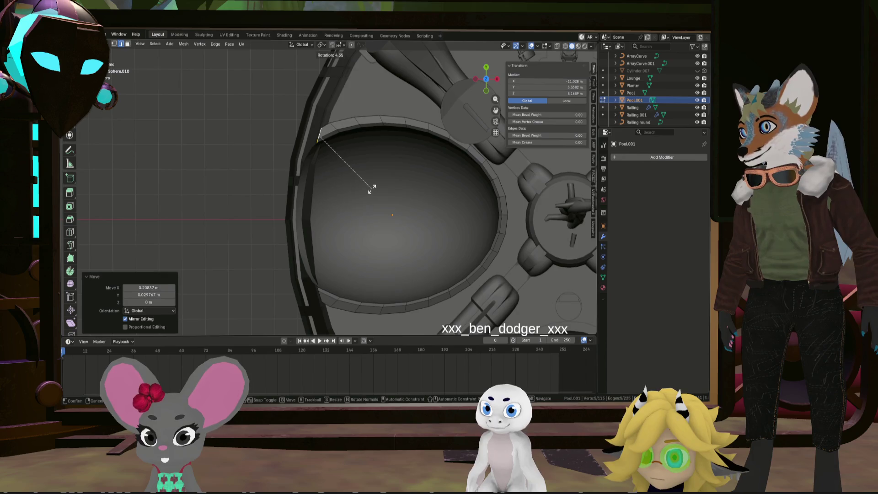
{"action": "right_click", "coordinate": [374, 185]}
- Shift the rim's end vertices along X into place, then clear the selection
{"action": "mouse_move", "coordinate": [372, 211]}
{"action": "middle_mouse_down"}
{"action": "mouse_move", "coordinate": [335, 188]}
{"action": "mouse_move", "coordinate": [358, 147]}
{"action": "mouse_move", "coordinate": [472, 142]}
{"action": "mouse_move", "coordinate": [417, 204]}
{"action": "mouse_move", "coordinate": [437, 145]}
{"action": "middle_mouse_up"}
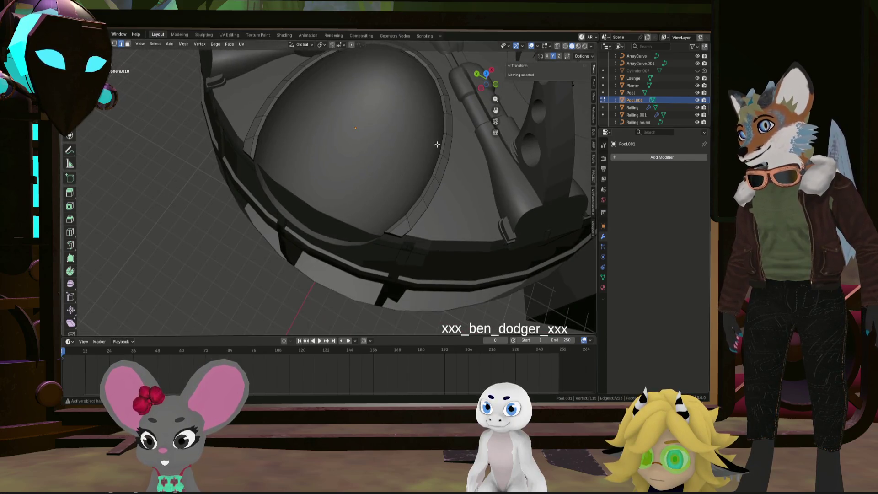
{"action": "left_click", "coordinate": [488, 73]}
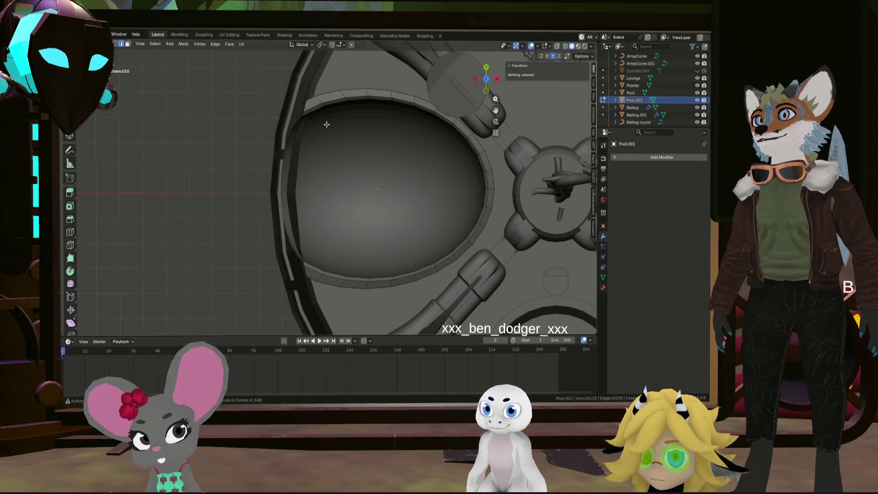
{"action": "left_click", "coordinate": [328, 127]}
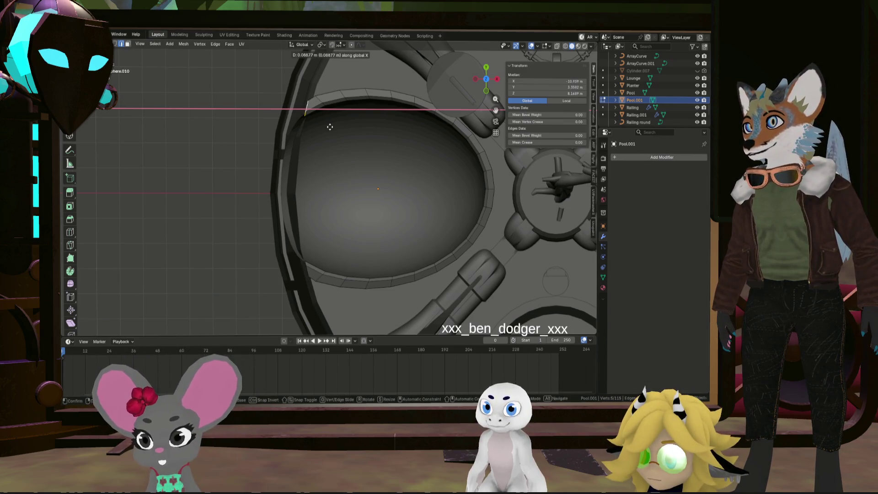
{"action": "left_click", "coordinate": [335, 126]}
{"action": "key", "text": "g"}
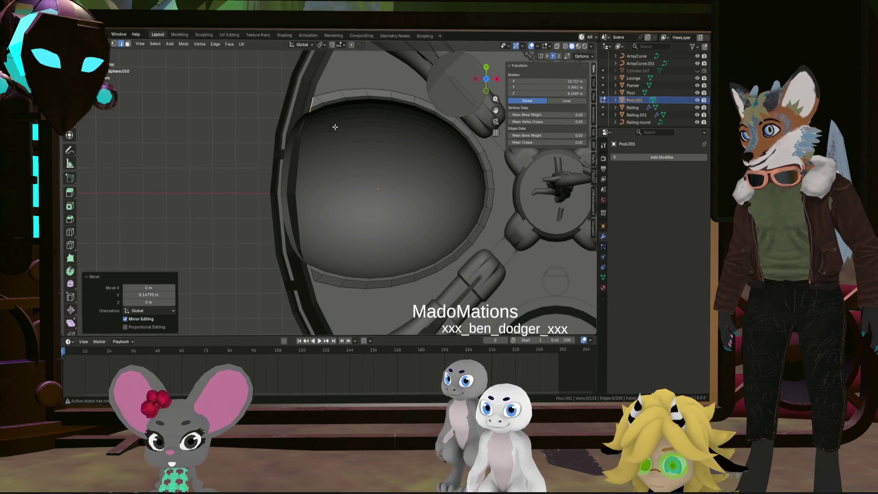
{"action": "left_click", "coordinate": [198, 179]}
- Return to Object Mode and select the Cube.027 strut
{"action": "mouse_move", "coordinate": [199, 180]}
{"action": "middle_mouse_down"}
{"action": "mouse_move", "coordinate": [222, 147]}
{"action": "mouse_move", "coordinate": [373, 174]}
{"action": "mouse_move", "coordinate": [345, 151]}
{"action": "mouse_move", "coordinate": [309, 143]}
{"action": "mouse_move", "coordinate": [324, 159]}
{"action": "middle_mouse_up"}
{"action": "mouse_move", "coordinate": [322, 107]}
{"action": "middle_mouse_down"}
{"action": "mouse_move", "coordinate": [297, 128]}
{"action": "mouse_move", "coordinate": [290, 118]}
{"action": "mouse_move", "coordinate": [290, 153]}
{"action": "mouse_move", "coordinate": [373, 213]}
{"action": "mouse_move", "coordinate": [437, 147]}
{"action": "mouse_move", "coordinate": [277, 250]}
{"action": "mouse_move", "coordinate": [282, 217]}
{"action": "mouse_move", "coordinate": [322, 206]}
{"action": "middle_mouse_up"}
{"action": "key", "text": "Tab"}
{"action": "left_click", "coordinate": [437, 147]}
{"action": "mouse_move", "coordinate": [346, 194]}
{"action": "middle_mouse_down"}
{"action": "mouse_move", "coordinate": [284, 189]}
{"action": "mouse_move", "coordinate": [305, 196]}
{"action": "middle_mouse_up"}
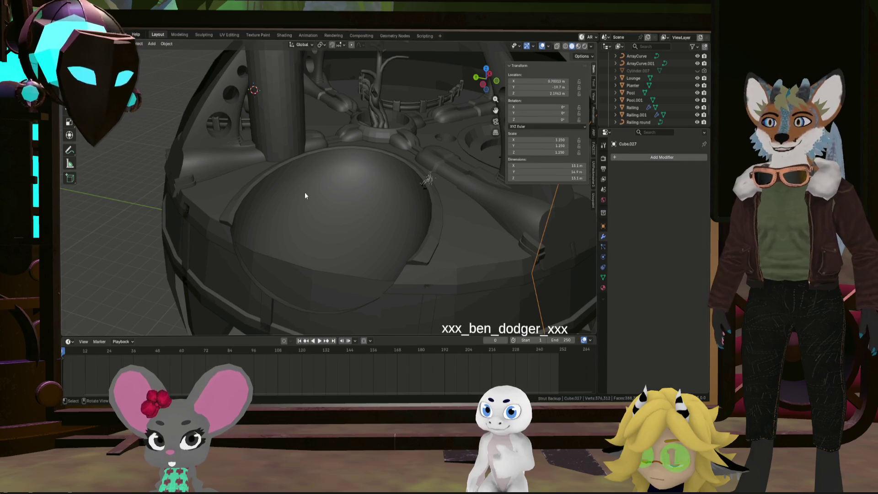
{"action": "mouse_move", "coordinate": [386, 200]}
{"action": "middle_mouse_down"}
{"action": "mouse_move", "coordinate": [384, 237]}
{"action": "mouse_move", "coordinate": [397, 243]}
{"action": "mouse_move", "coordinate": [389, 230]}
{"action": "mouse_move", "coordinate": [361, 225]}
{"action": "mouse_move", "coordinate": [397, 220]}
{"action": "mouse_move", "coordinate": [402, 202]}
{"action": "mouse_move", "coordinate": [410, 204]}
{"action": "mouse_move", "coordinate": [380, 204]}
{"action": "mouse_move", "coordinate": [410, 213]}
{"action": "mouse_move", "coordinate": [414, 227]}
{"action": "mouse_move", "coordinate": [392, 213]}
{"action": "mouse_move", "coordinate": [380, 250]}
{"action": "mouse_move", "coordinate": [406, 284]}
{"action": "mouse_move", "coordinate": [462, 283]}
{"action": "middle_mouse_up"}
{"action": "scroll", "coordinate": [438, 274], "scroll_direction": "down", "scroll_amount": 5}
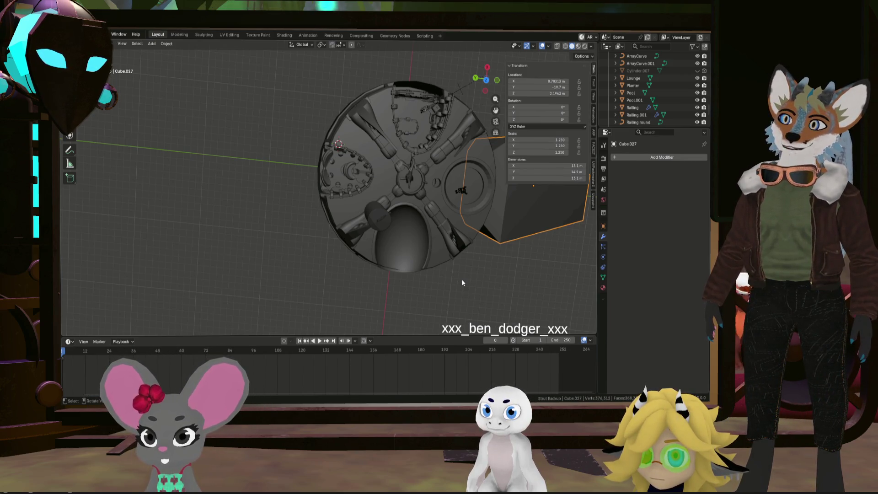
{"action": "mouse_move", "coordinate": [463, 283]}
{"action": "middle_mouse_down"}
{"action": "mouse_move", "coordinate": [476, 241]}
{"action": "mouse_move", "coordinate": [501, 216]}
{"action": "mouse_move", "coordinate": [468, 191]}
{"action": "mouse_move", "coordinate": [500, 282]}
{"action": "mouse_move", "coordinate": [453, 260]}
{"action": "mouse_move", "coordinate": [474, 242]}
{"action": "middle_mouse_up"}
{"action": "scroll", "coordinate": [498, 268], "scroll_direction": "up", "scroll_amount": 6}
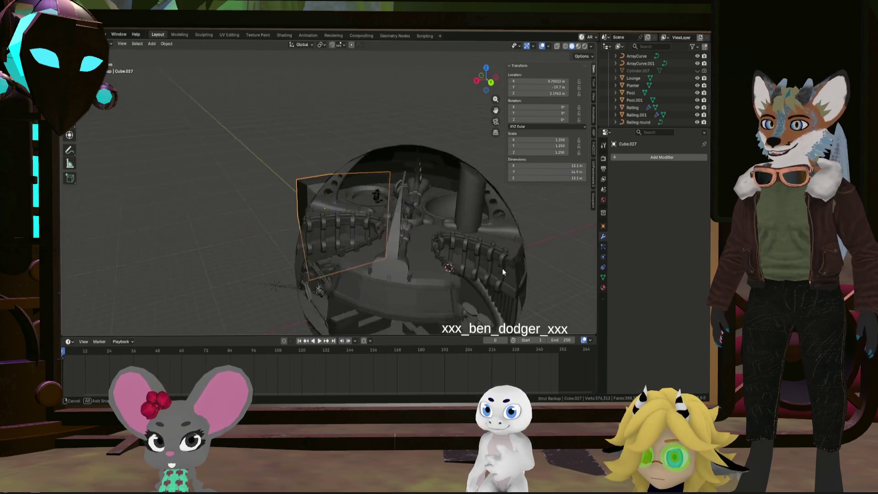
{"action": "mouse_move", "coordinate": [526, 274]}
{"action": "middle_mouse_down"}
{"action": "mouse_move", "coordinate": [432, 253]}
{"action": "mouse_move", "coordinate": [499, 275]}
{"action": "mouse_move", "coordinate": [546, 305]}
{"action": "middle_mouse_up"}
{"action": "scroll", "coordinate": [439, 238], "scroll_direction": "up", "scroll_amount": 5}
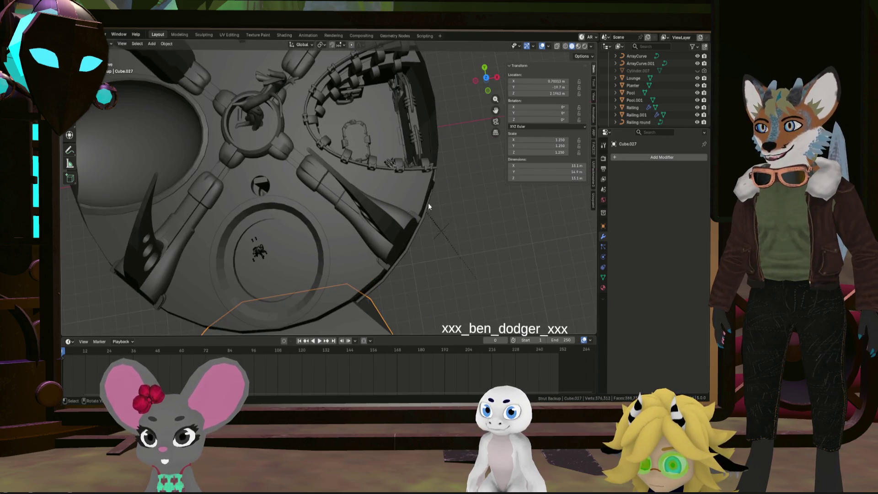
{"action": "scroll", "coordinate": [426, 202], "scroll_direction": "down", "scroll_amount": 5}
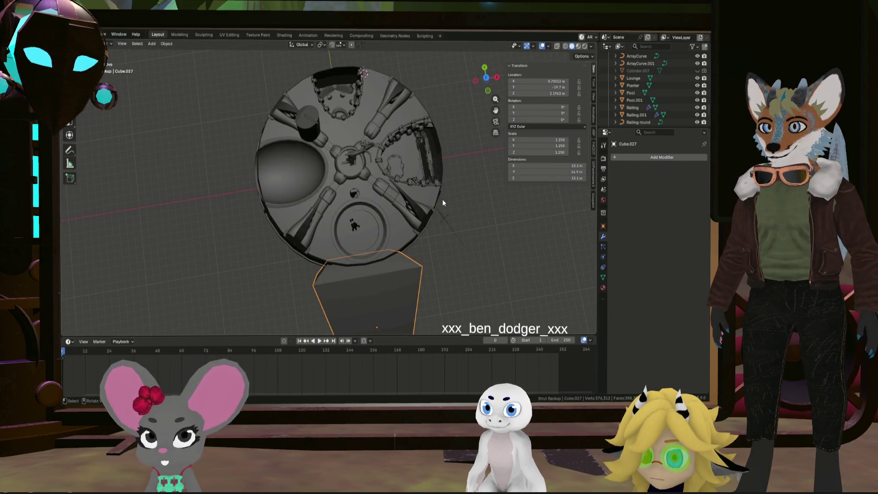
{"action": "mouse_move", "coordinate": [443, 199]}
{"action": "middle_mouse_down"}
{"action": "mouse_move", "coordinate": [446, 225]}
{"action": "mouse_move", "coordinate": [362, 181]}
{"action": "mouse_move", "coordinate": [402, 187]}
{"action": "middle_mouse_up"}
{"action": "mouse_move", "coordinate": [479, 98]}
{"action": "middle_mouse_down"}
{"action": "mouse_move", "coordinate": [444, 166]}
{"action": "mouse_move", "coordinate": [380, 217]}
{"action": "mouse_move", "coordinate": [419, 193]}
{"action": "middle_mouse_up"}
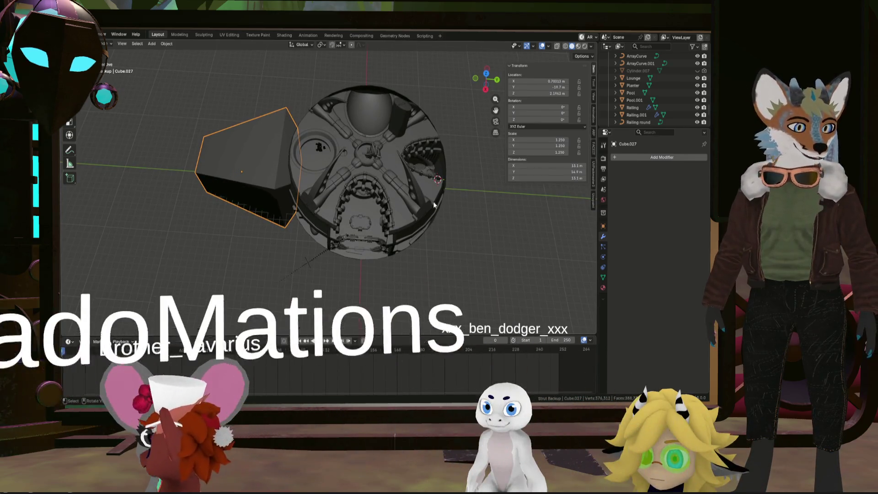
{"action": "mouse_move", "coordinate": [473, 218]}
{"action": "middle_mouse_down"}
{"action": "mouse_move", "coordinate": [437, 216]}
{"action": "mouse_move", "coordinate": [455, 219]}
{"action": "mouse_move", "coordinate": [459, 202]}
{"action": "mouse_move", "coordinate": [465, 251]}
{"action": "mouse_move", "coordinate": [462, 223]}
{"action": "mouse_move", "coordinate": [451, 251]}
{"action": "mouse_move", "coordinate": [452, 243]}
{"action": "middle_mouse_up"}
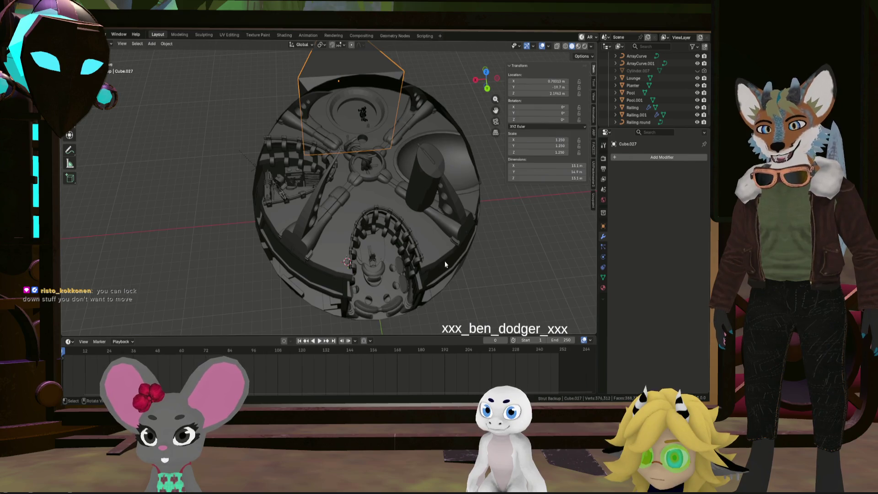
{"action": "left_click", "coordinate": [445, 260]}
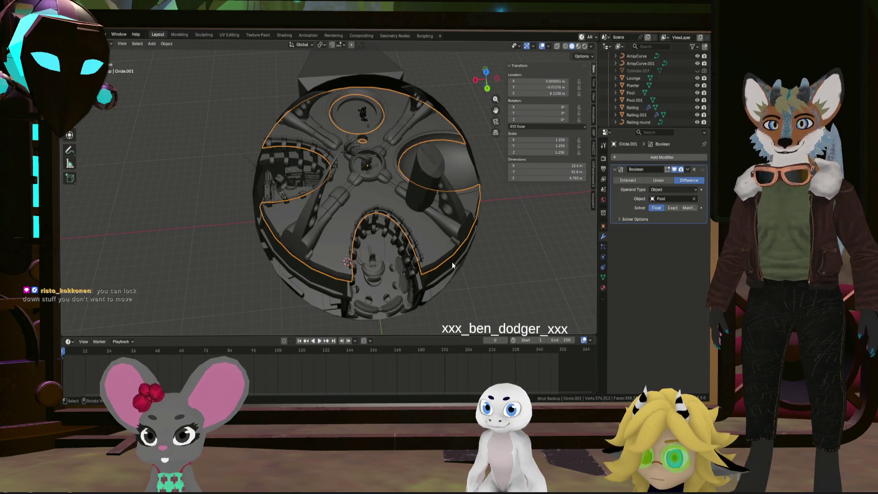
- View the Circle.001 floor disc from the top and check its geometry in Edit Mode
{"action": "middle_click_drag", "start_coordinate": [452, 261], "coordinate": [462, 242]}
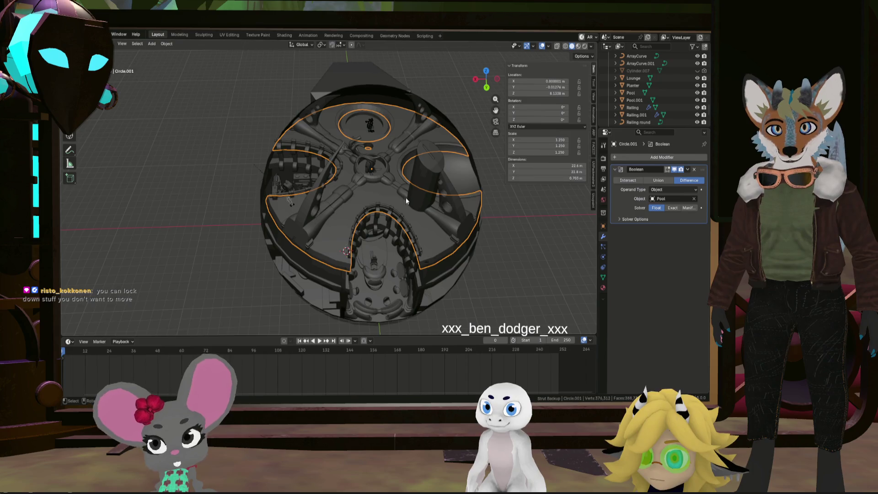
{"action": "key", "text": "KP_7"}
{"action": "scroll", "coordinate": [394, 225], "scroll_direction": "up", "scroll_amount": 6}
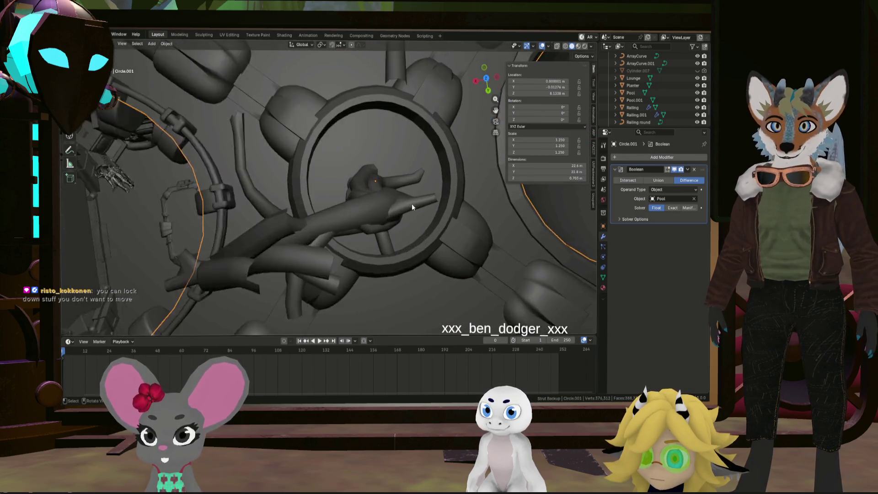
{"action": "scroll", "coordinate": [368, 178], "scroll_direction": "up", "scroll_amount": 5}
{"action": "scroll", "coordinate": [373, 179], "scroll_direction": "down", "scroll_amount": 12}
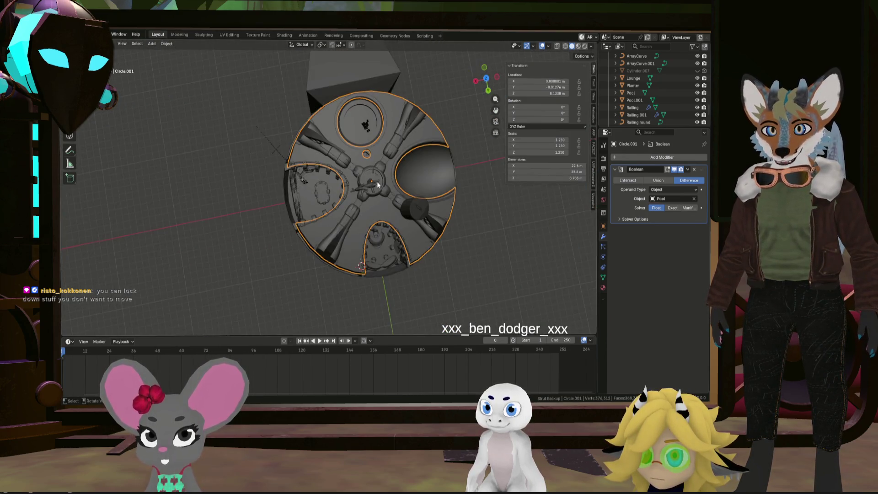
{"action": "key", "text": "Tab"}
{"action": "scroll", "coordinate": [373, 178], "scroll_direction": "up", "scroll_amount": 5}
{"action": "scroll", "coordinate": [370, 173], "scroll_direction": "down", "scroll_amount": 3}
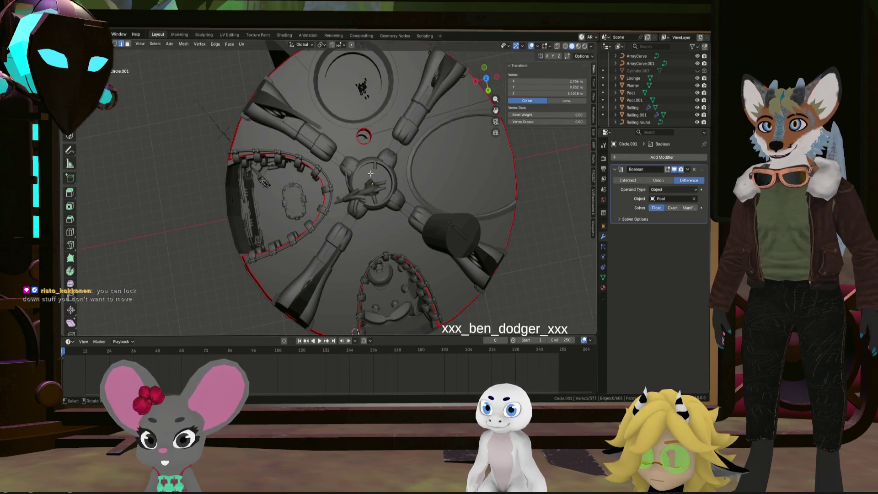
{"action": "scroll", "coordinate": [371, 173], "scroll_direction": "down", "scroll_amount": 5}
{"action": "key", "text": "Tab"}
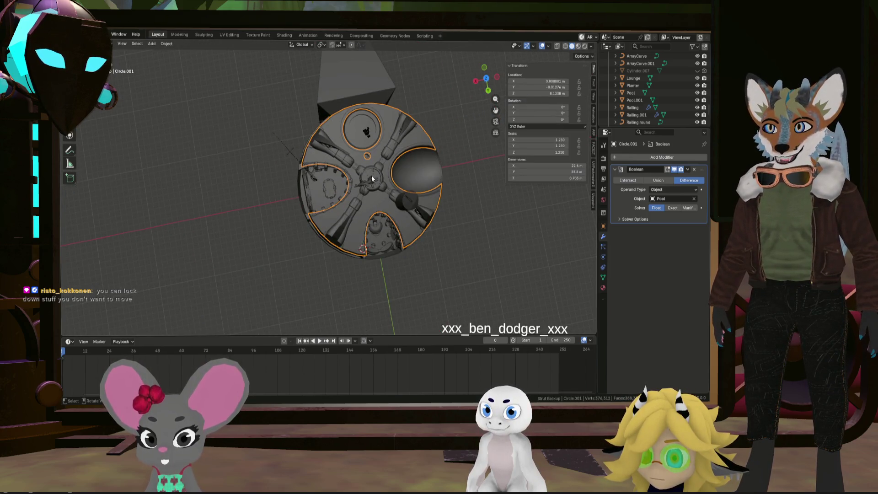
- Select every object in the scene with A
{"action": "scroll", "coordinate": [372, 179], "scroll_direction": "up", "scroll_amount": 4}
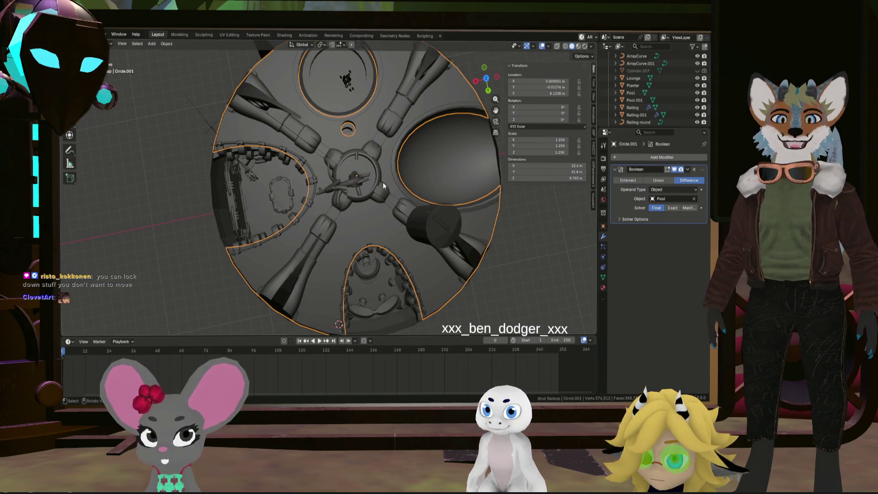
{"action": "scroll", "coordinate": [382, 183], "scroll_direction": "down", "scroll_amount": 3}
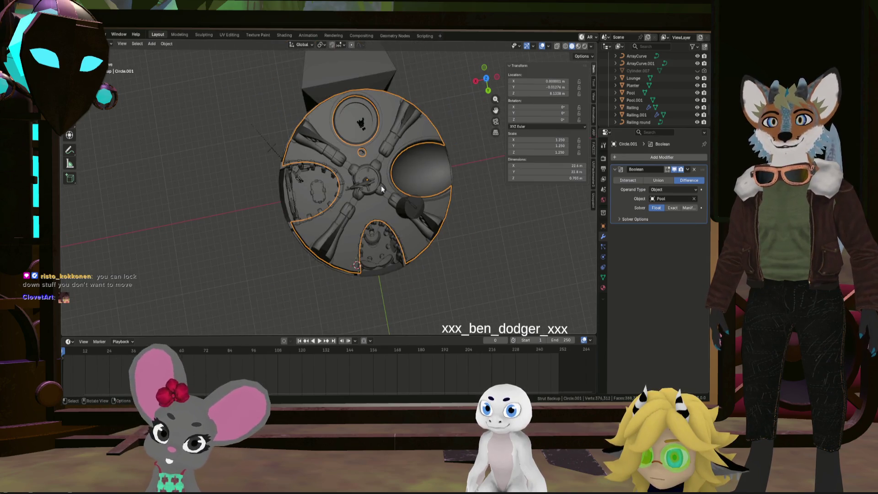
{"action": "key", "text": "a"}
{"action": "mouse_move", "coordinate": [382, 185]}
{"action": "middle_mouse_down"}
{"action": "mouse_move", "coordinate": [397, 200]}
{"action": "mouse_move", "coordinate": [433, 112]}
{"action": "mouse_move", "coordinate": [443, 122]}
{"action": "mouse_move", "coordinate": [408, 148]}
{"action": "mouse_move", "coordinate": [390, 133]}
{"action": "middle_mouse_up"}
{"action": "scroll", "coordinate": [377, 284], "scroll_direction": "up", "scroll_amount": 10}
- Switch to the Y-axis view and pan up to a tilted view of the box
{"action": "middle_click_drag", "start_coordinate": [377, 285], "coordinate": [391, 287]}
{"action": "scroll", "coordinate": [388, 286], "scroll_direction": "down", "scroll_amount": 8}
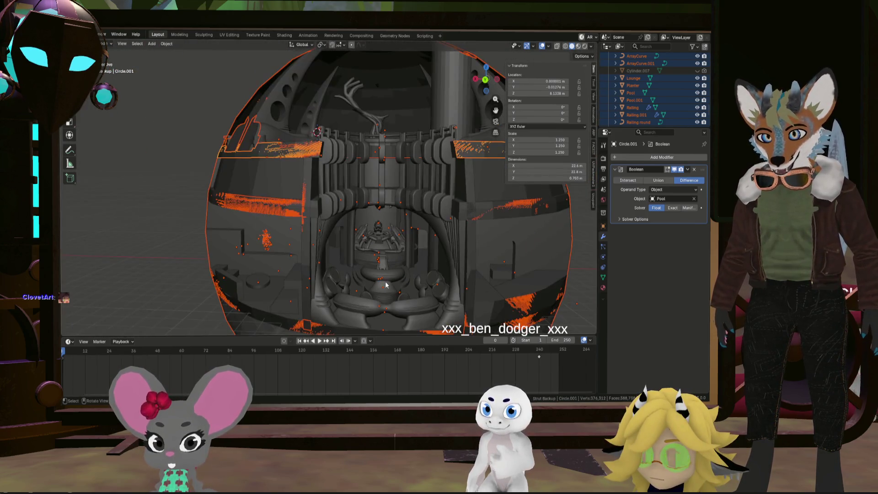
{"action": "left_click", "coordinate": [487, 80]}
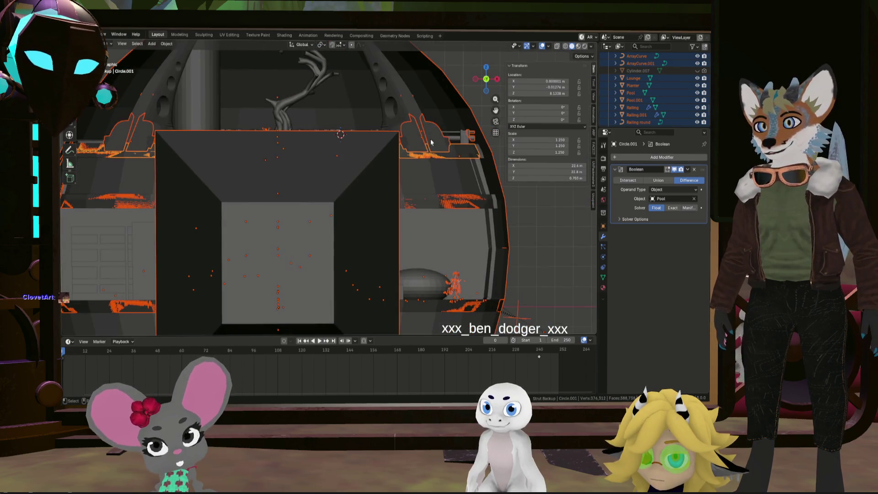
{"action": "middle_click_drag", "start_coordinate": [300, 263], "coordinate": [383, 199], "text": "shift"}
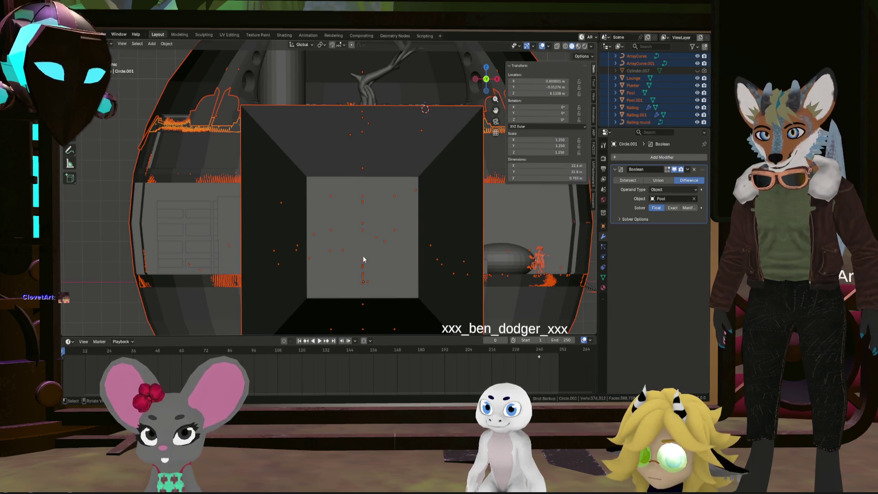
{"action": "middle_click_drag", "start_coordinate": [368, 302], "coordinate": [364, 213], "text": "shift"}
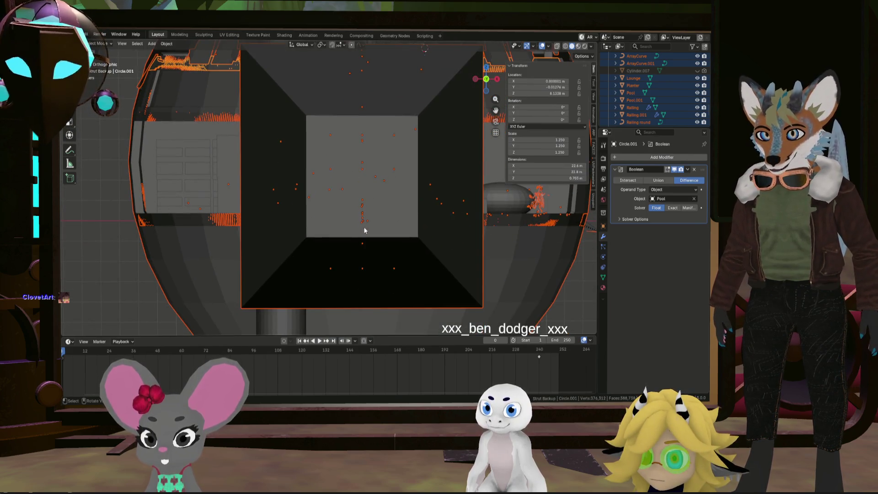
{"action": "mouse_move", "coordinate": [366, 259]}
{"action": "middle_mouse_down"}
{"action": "mouse_move", "coordinate": [365, 228]}
{"action": "mouse_move", "coordinate": [424, 231]}
{"action": "mouse_move", "coordinate": [276, 212]}
{"action": "mouse_move", "coordinate": [359, 210]}
{"action": "mouse_move", "coordinate": [366, 252]}
{"action": "mouse_move", "coordinate": [287, 261]}
{"action": "mouse_move", "coordinate": [318, 255]}
{"action": "mouse_move", "coordinate": [319, 244]}
{"action": "mouse_move", "coordinate": [427, 255]}
{"action": "mouse_move", "coordinate": [374, 251]}
{"action": "middle_mouse_up"}
- Toggle Edit Mode, then deselect everything back in Object Mode
{"action": "key", "text": "Tab"}
{"action": "key", "text": "Tab"}
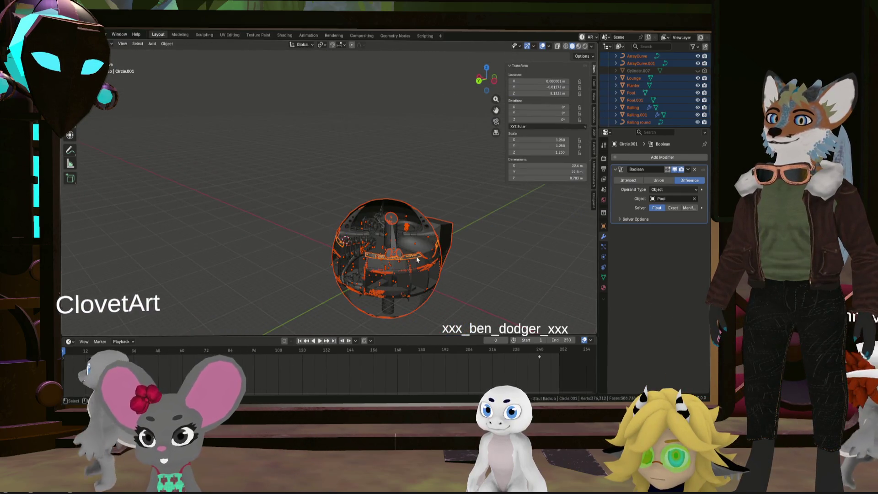
{"action": "key", "text": "Tab"}
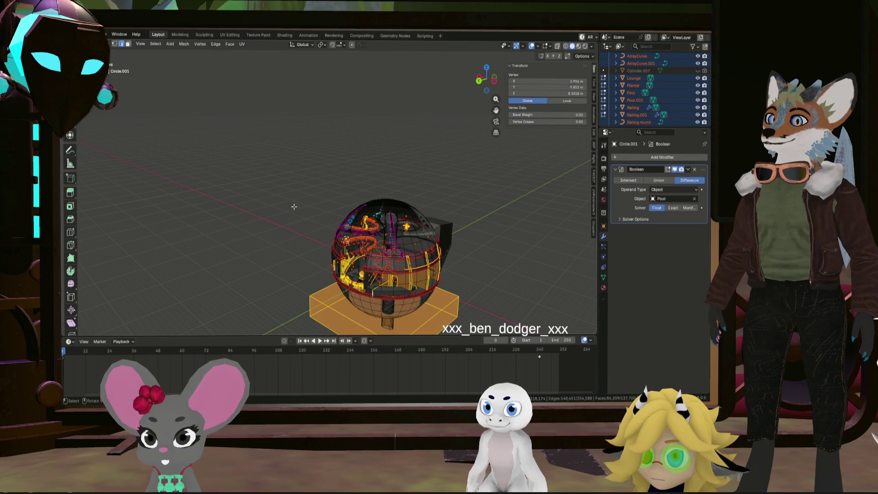
{"action": "key", "text": "Tab"}
{"action": "left_click", "coordinate": [305, 214]}
{"action": "mouse_move", "coordinate": [304, 243]}
{"action": "middle_mouse_down"}
{"action": "mouse_move", "coordinate": [328, 221]}
{"action": "mouse_move", "coordinate": [345, 234]}
{"action": "mouse_move", "coordinate": [391, 222]}
{"action": "middle_mouse_up"}
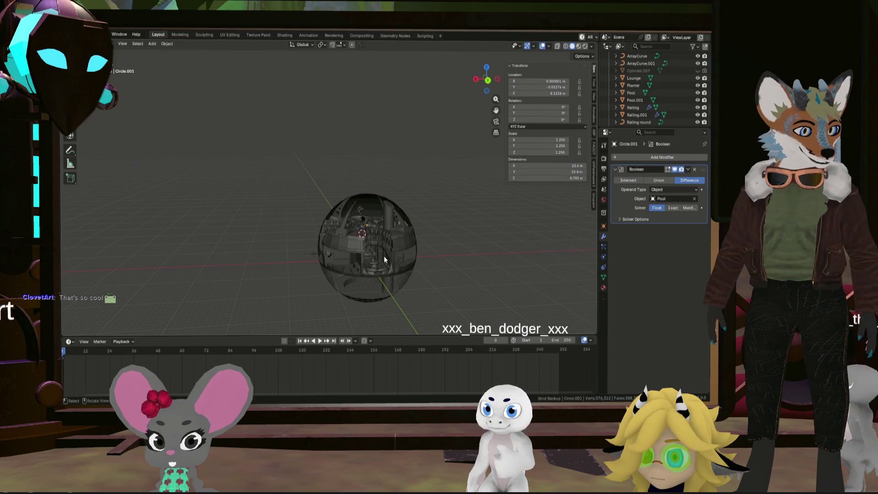
{"action": "scroll", "coordinate": [364, 267], "scroll_direction": "up", "scroll_amount": 6}
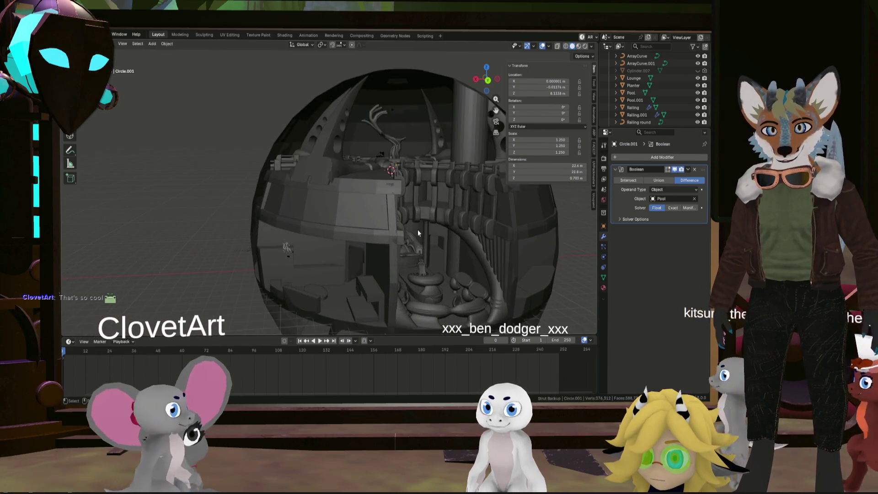
{"action": "scroll", "coordinate": [417, 234], "scroll_direction": "up", "scroll_amount": 3}
{"action": "mouse_move", "coordinate": [416, 231]}
{"action": "middle_mouse_down"}
{"action": "mouse_move", "coordinate": [372, 224]}
{"action": "mouse_move", "coordinate": [376, 194]}
{"action": "mouse_move", "coordinate": [364, 194]}
{"action": "middle_mouse_up"}
{"action": "mouse_move", "coordinate": [441, 198]}
{"action": "middle_mouse_down"}
{"action": "mouse_move", "coordinate": [368, 212]}
{"action": "mouse_move", "coordinate": [302, 198]}
{"action": "middle_mouse_up"}
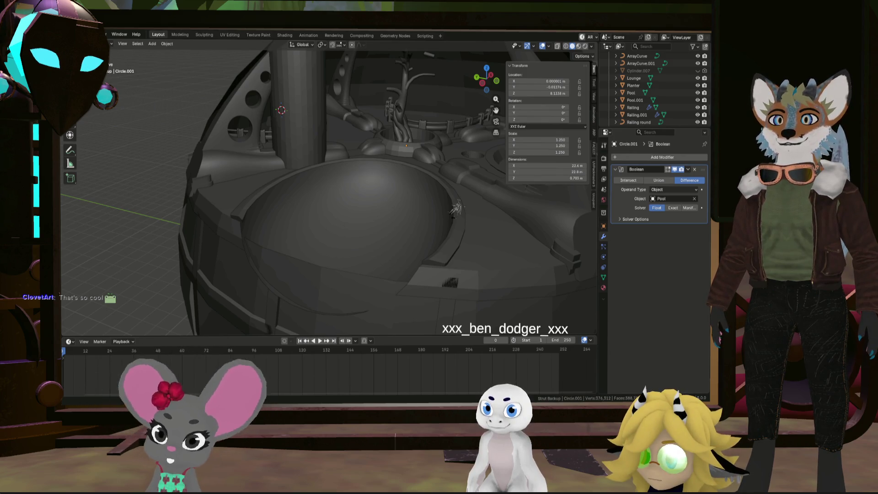
{"action": "middle_click_drag", "start_coordinate": [455, 209], "coordinate": [455, 247]}
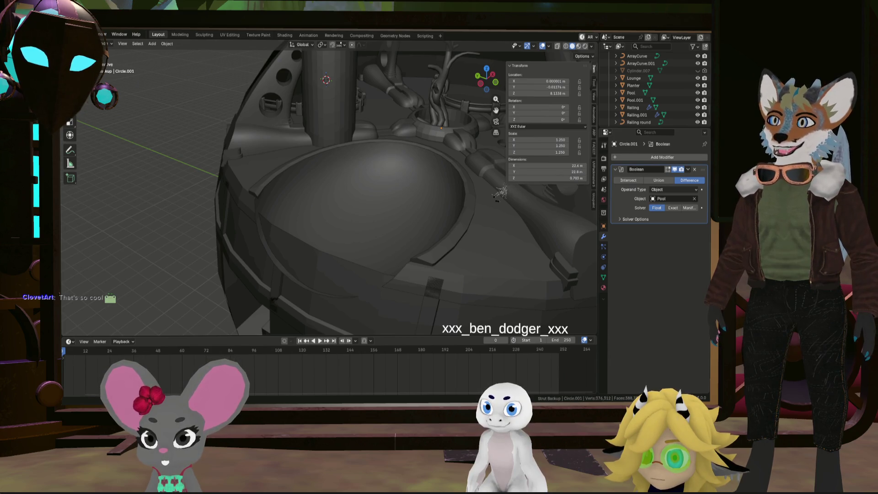
{"action": "mouse_move", "coordinate": [320, 303]}
{"action": "middle_mouse_down"}
{"action": "mouse_move", "coordinate": [333, 294]}
{"action": "mouse_move", "coordinate": [298, 278]}
{"action": "mouse_move", "coordinate": [336, 267]}
{"action": "mouse_move", "coordinate": [268, 263]}
{"action": "mouse_move", "coordinate": [392, 288]}
{"action": "mouse_move", "coordinate": [363, 262]}
{"action": "mouse_move", "coordinate": [383, 255]}
{"action": "mouse_move", "coordinate": [358, 276]}
{"action": "mouse_move", "coordinate": [366, 273]}
{"action": "mouse_move", "coordinate": [337, 281]}
{"action": "mouse_move", "coordinate": [264, 249]}
{"action": "mouse_move", "coordinate": [336, 279]}
{"action": "mouse_move", "coordinate": [391, 228]}
{"action": "mouse_move", "coordinate": [309, 259]}
{"action": "mouse_move", "coordinate": [333, 275]}
{"action": "mouse_move", "coordinate": [275, 264]}
{"action": "mouse_move", "coordinate": [394, 282]}
{"action": "mouse_move", "coordinate": [315, 273]}
{"action": "mouse_move", "coordinate": [258, 278]}
{"action": "middle_mouse_up"}
{"action": "scroll", "coordinate": [268, 262], "scroll_direction": "down", "scroll_amount": 5}
{"action": "scroll", "coordinate": [389, 282], "scroll_direction": "up", "scroll_amount": 5}
{"action": "left_click", "coordinate": [268, 272]}
{"action": "left_click", "coordinate": [166, 44]}
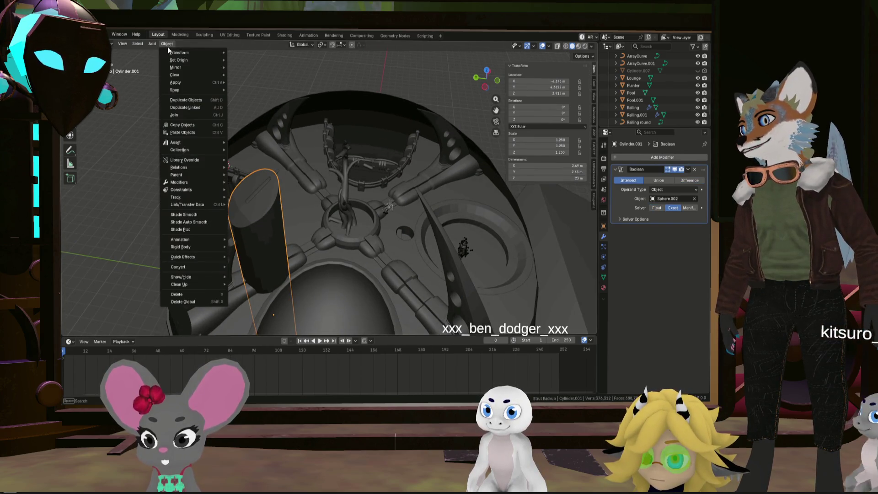
{"action": "left_click", "coordinate": [201, 215]}
{"action": "mouse_move", "coordinate": [201, 216]}
{"action": "middle_mouse_down"}
{"action": "mouse_move", "coordinate": [240, 227]}
{"action": "mouse_move", "coordinate": [226, 205]}
{"action": "mouse_move", "coordinate": [379, 200]}
{"action": "mouse_move", "coordinate": [285, 155]}
{"action": "mouse_move", "coordinate": [274, 218]}
{"action": "mouse_move", "coordinate": [358, 245]}
{"action": "mouse_move", "coordinate": [269, 216]}
{"action": "mouse_move", "coordinate": [344, 194]}
{"action": "mouse_move", "coordinate": [158, 209]}
{"action": "mouse_move", "coordinate": [277, 216]}
{"action": "mouse_move", "coordinate": [300, 295]}
{"action": "mouse_move", "coordinate": [301, 256]}
{"action": "middle_mouse_up"}
{"action": "scroll", "coordinate": [275, 218], "scroll_direction": "up", "scroll_amount": 5}
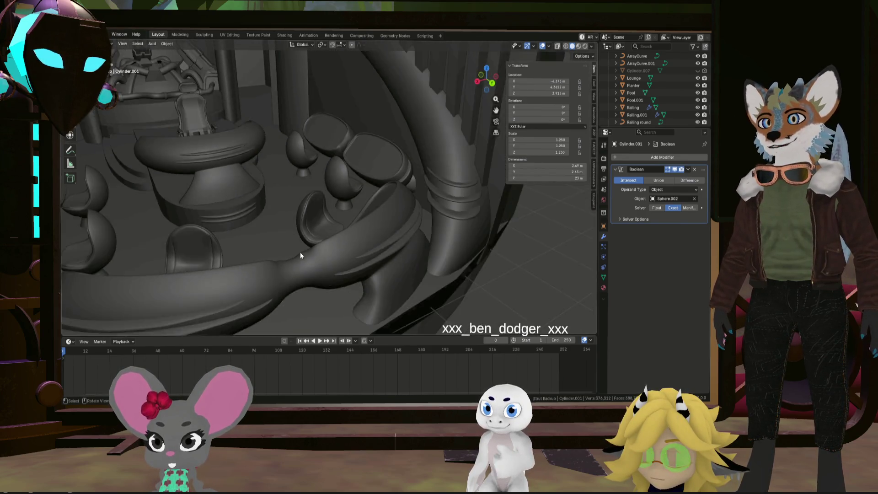
{"action": "scroll", "coordinate": [306, 231], "scroll_direction": "down", "scroll_amount": 3}
{"action": "scroll", "coordinate": [309, 209], "scroll_direction": "down", "scroll_amount": 3}
{"action": "mouse_move", "coordinate": [309, 209]}
{"action": "middle_mouse_down"}
{"action": "mouse_move", "coordinate": [323, 275]}
{"action": "mouse_move", "coordinate": [326, 148]}
{"action": "mouse_move", "coordinate": [314, 184]}
{"action": "middle_mouse_up"}
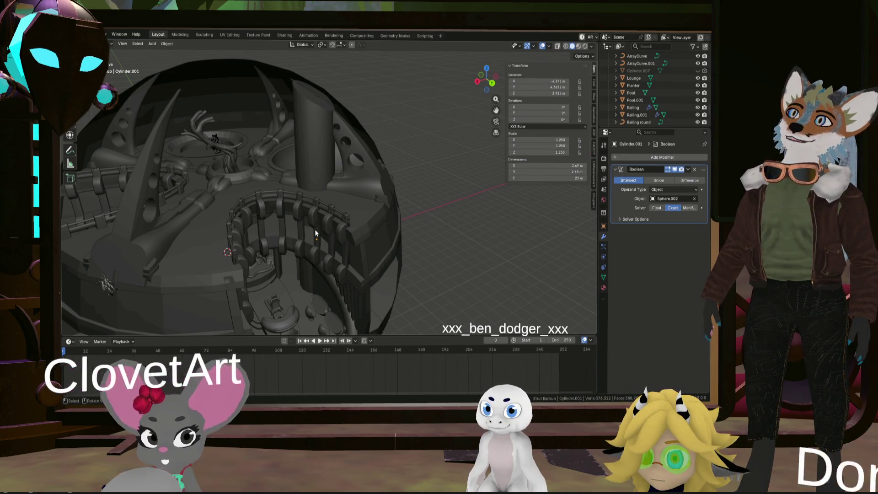
{"action": "scroll", "coordinate": [309, 278], "scroll_direction": "up", "scroll_amount": 2}
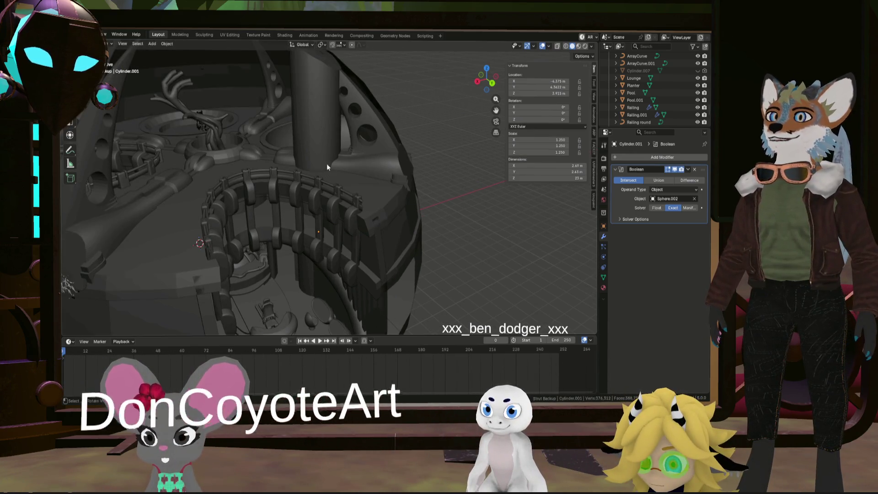
{"action": "mouse_move", "coordinate": [320, 210]}
{"action": "middle_mouse_down"}
{"action": "mouse_move", "coordinate": [304, 81]}
{"action": "mouse_move", "coordinate": [311, 240]}
{"action": "middle_mouse_up"}
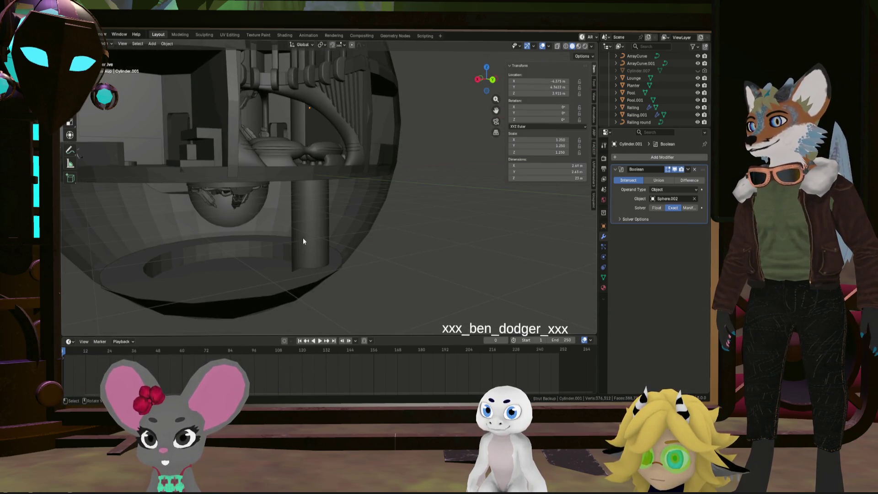
{"action": "mouse_move", "coordinate": [312, 256]}
{"action": "middle_mouse_down"}
{"action": "mouse_move", "coordinate": [314, 314]}
{"action": "mouse_move", "coordinate": [315, 297]}
{"action": "middle_mouse_up"}
{"action": "middle_click_drag", "start_coordinate": [316, 202], "coordinate": [339, 267]}
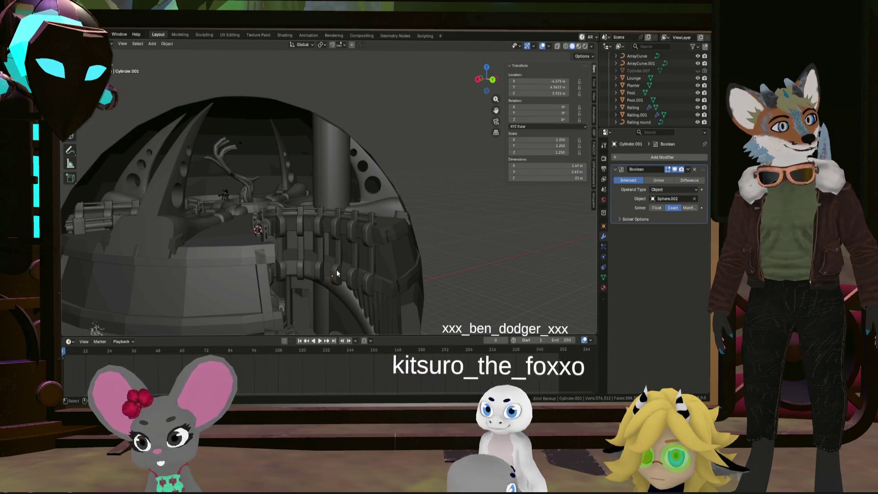
{"action": "mouse_move", "coordinate": [337, 273]}
{"action": "middle_mouse_down"}
{"action": "mouse_move", "coordinate": [330, 235]}
{"action": "mouse_move", "coordinate": [396, 256]}
{"action": "mouse_move", "coordinate": [348, 255]}
{"action": "mouse_move", "coordinate": [339, 277]}
{"action": "mouse_move", "coordinate": [325, 270]}
{"action": "mouse_move", "coordinate": [322, 279]}
{"action": "mouse_move", "coordinate": [325, 235]}
{"action": "mouse_move", "coordinate": [333, 231]}
{"action": "mouse_move", "coordinate": [321, 162]}
{"action": "middle_mouse_up"}
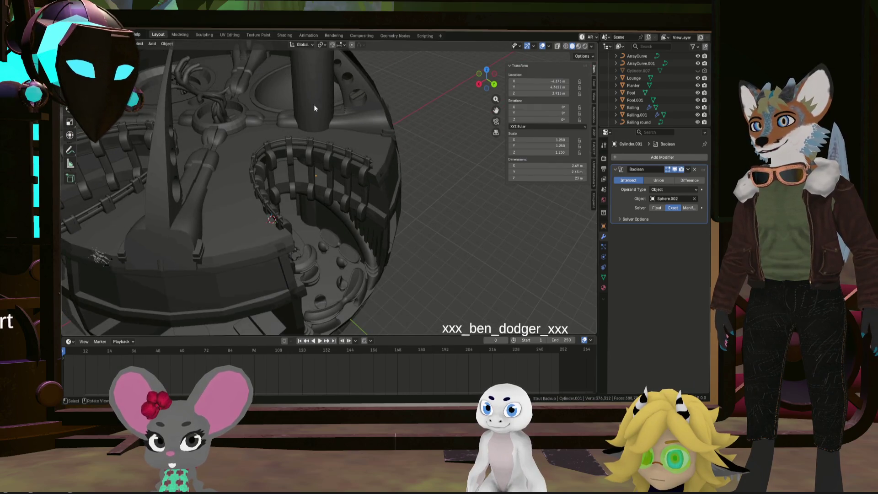
{"action": "mouse_move", "coordinate": [308, 207]}
{"action": "middle_mouse_down", "text": "shift"}
{"action": "mouse_move", "coordinate": [317, 251]}
{"action": "mouse_move", "coordinate": [297, 139]}
{"action": "mouse_move", "coordinate": [298, 264]}
{"action": "mouse_move", "coordinate": [269, 160]}
{"action": "middle_mouse_up", "text": "shift"}
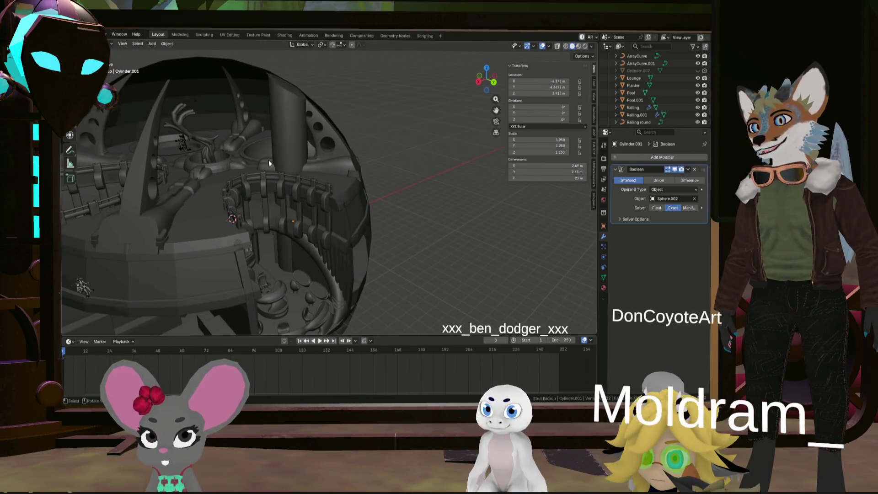
{"action": "mouse_move", "coordinate": [294, 238]}
{"action": "middle_mouse_down", "text": "shift"}
{"action": "mouse_move", "coordinate": [288, 220]}
{"action": "mouse_move", "coordinate": [292, 248]}
{"action": "mouse_move", "coordinate": [262, 215]}
{"action": "mouse_move", "coordinate": [288, 196]}
{"action": "mouse_move", "coordinate": [284, 219]}
{"action": "mouse_move", "coordinate": [331, 238]}
{"action": "mouse_move", "coordinate": [414, 233]}
{"action": "mouse_move", "coordinate": [276, 218]}
{"action": "mouse_move", "coordinate": [305, 271]}
{"action": "mouse_move", "coordinate": [350, 257]}
{"action": "mouse_move", "coordinate": [353, 275]}
{"action": "mouse_move", "coordinate": [341, 249]}
{"action": "middle_mouse_up", "text": "shift"}
{"action": "scroll", "coordinate": [359, 191], "scroll_direction": "up", "scroll_amount": 5}
{"action": "mouse_move", "coordinate": [360, 191]}
{"action": "middle_mouse_down"}
{"action": "mouse_move", "coordinate": [363, 212]}
{"action": "mouse_move", "coordinate": [425, 197]}
{"action": "mouse_move", "coordinate": [338, 194]}
{"action": "mouse_move", "coordinate": [457, 205]}
{"action": "mouse_move", "coordinate": [416, 191]}
{"action": "mouse_move", "coordinate": [409, 221]}
{"action": "mouse_move", "coordinate": [388, 191]}
{"action": "mouse_move", "coordinate": [398, 185]}
{"action": "mouse_move", "coordinate": [410, 198]}
{"action": "mouse_move", "coordinate": [421, 170]}
{"action": "middle_mouse_up"}
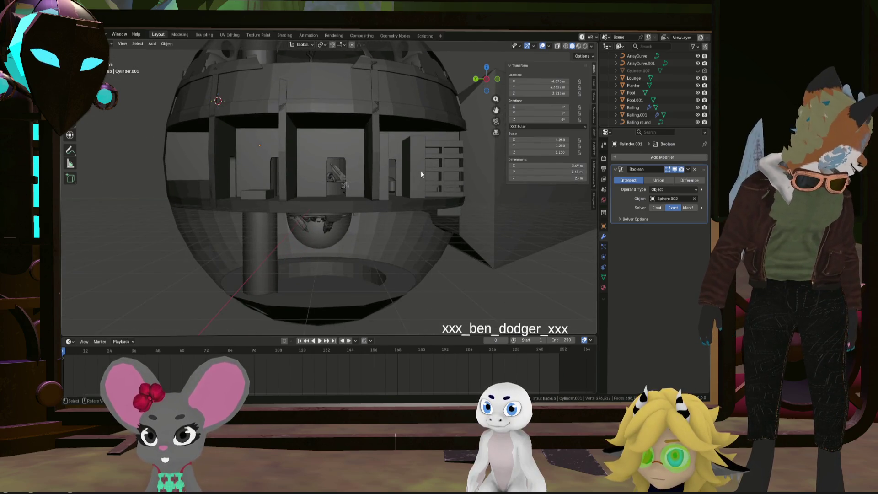
{"action": "mouse_move", "coordinate": [410, 265]}
{"action": "middle_mouse_down"}
{"action": "mouse_move", "coordinate": [386, 205]}
{"action": "mouse_move", "coordinate": [354, 198]}
{"action": "mouse_move", "coordinate": [359, 188]}
{"action": "mouse_move", "coordinate": [410, 182]}
{"action": "mouse_move", "coordinate": [324, 194]}
{"action": "mouse_move", "coordinate": [343, 201]}
{"action": "middle_mouse_up"}
{"action": "scroll", "coordinate": [351, 197], "scroll_direction": "down", "scroll_amount": 4}
{"action": "scroll", "coordinate": [347, 197], "scroll_direction": "up", "scroll_amount": 3}
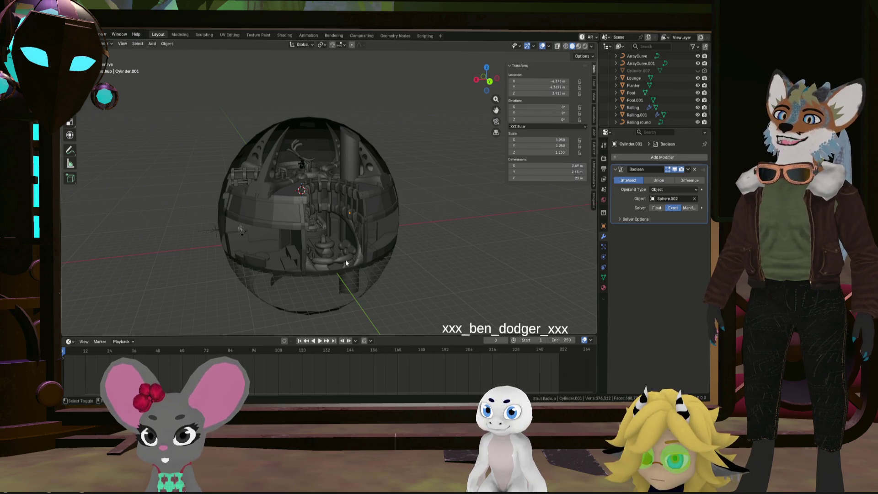
{"action": "middle_click_drag", "start_coordinate": [345, 259], "coordinate": [373, 215]}
{"action": "mouse_move", "coordinate": [316, 187]}
{"action": "middle_mouse_down"}
{"action": "mouse_move", "coordinate": [326, 243]}
{"action": "mouse_move", "coordinate": [311, 216]}
{"action": "middle_mouse_up"}
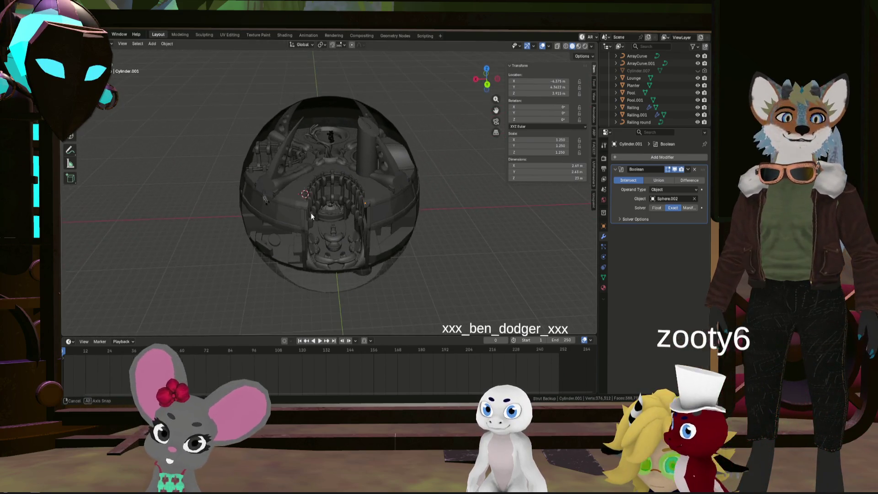
{"action": "scroll", "coordinate": [344, 179], "scroll_direction": "up", "scroll_amount": 8}
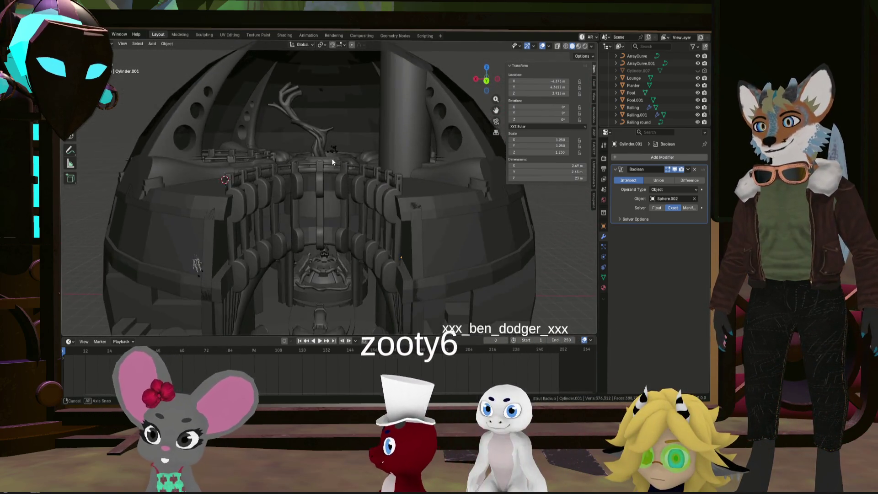
{"action": "mouse_move", "coordinate": [331, 187]}
{"action": "middle_mouse_down"}
{"action": "mouse_move", "coordinate": [334, 217]}
{"action": "mouse_move", "coordinate": [210, 197]}
{"action": "mouse_move", "coordinate": [344, 202]}
{"action": "mouse_move", "coordinate": [342, 230]}
{"action": "mouse_move", "coordinate": [341, 221]}
{"action": "middle_mouse_up"}
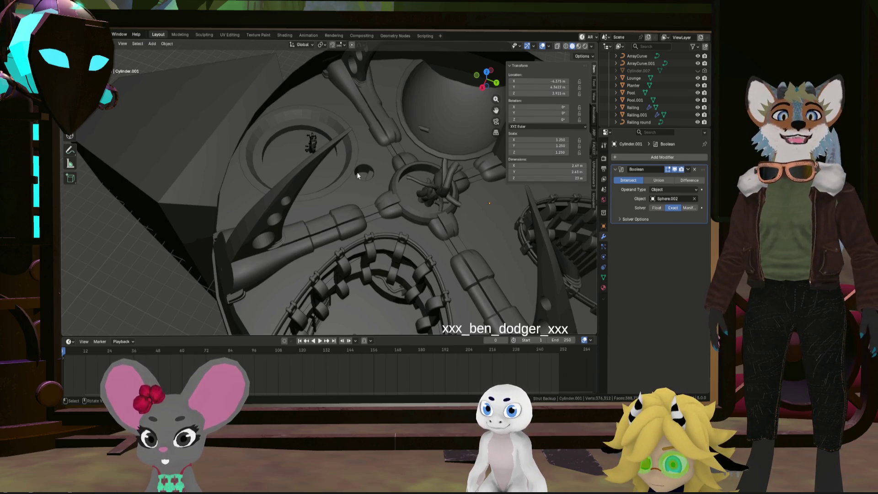
{"action": "scroll", "coordinate": [403, 174], "scroll_direction": "down", "scroll_amount": 10}
{"action": "mouse_move", "coordinate": [400, 191]}
{"action": "middle_mouse_down"}
{"action": "mouse_move", "coordinate": [403, 178]}
{"action": "mouse_move", "coordinate": [434, 187]}
{"action": "middle_mouse_up"}
- Inspect the struts' Mirror modifiers, then select Circle.001 and frame it in view
{"action": "left_click", "coordinate": [453, 200]}
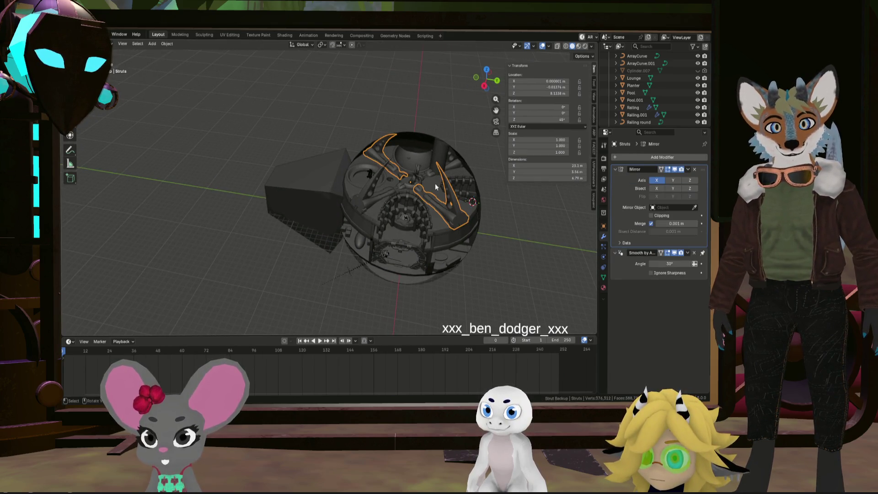
{"action": "scroll", "coordinate": [437, 188], "scroll_direction": "up", "scroll_amount": 6}
{"action": "left_click", "coordinate": [356, 235]}
{"action": "middle_click_drag", "start_coordinate": [356, 234], "coordinate": [448, 190]}
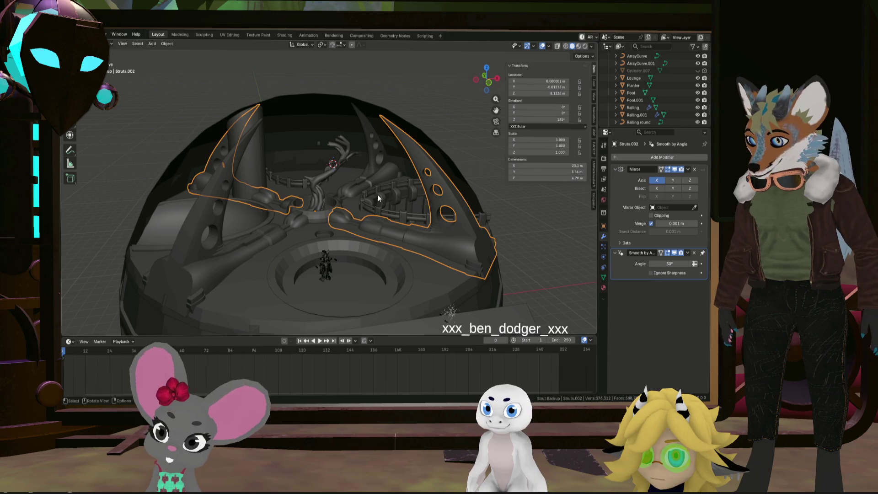
{"action": "scroll", "coordinate": [321, 195], "scroll_direction": "up", "scroll_amount": 3}
{"action": "mouse_move", "coordinate": [317, 201]}
{"action": "middle_mouse_down"}
{"action": "mouse_move", "coordinate": [310, 216]}
{"action": "mouse_move", "coordinate": [335, 253]}
{"action": "mouse_move", "coordinate": [323, 290]}
{"action": "mouse_move", "coordinate": [347, 248]}
{"action": "mouse_move", "coordinate": [312, 262]}
{"action": "middle_mouse_up"}
{"action": "scroll", "coordinate": [328, 287], "scroll_direction": "up", "scroll_amount": 4}
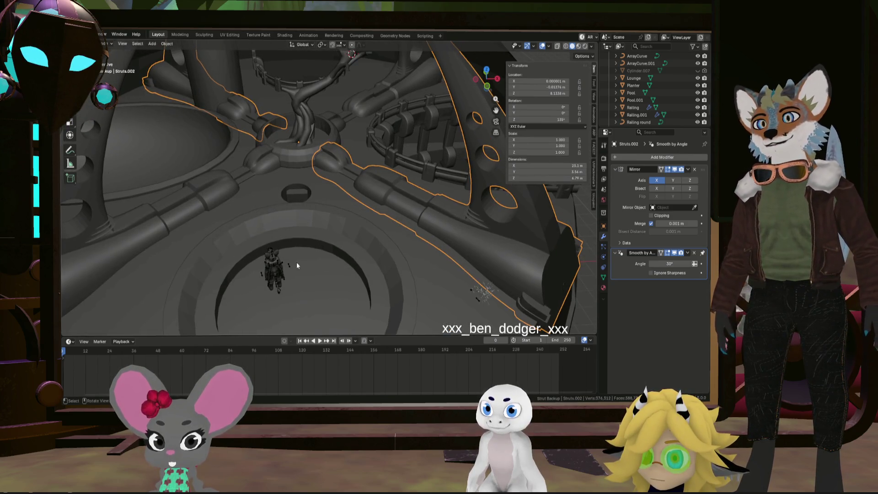
{"action": "left_click", "coordinate": [209, 221]}
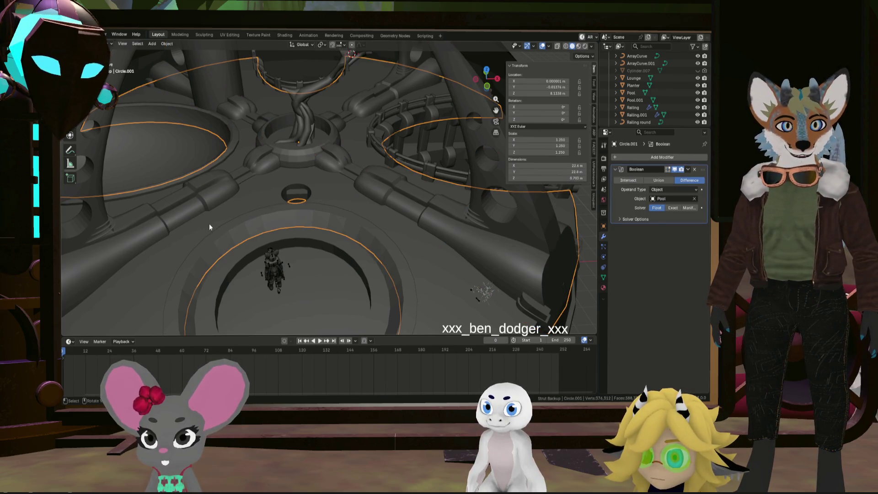
{"action": "key", "text": "KP_Decimal"}
- Apply Circle.001's Boolean Difference with Pool, baking the pool opening into the floor
{"action": "mouse_move", "coordinate": [218, 212]}
{"action": "middle_mouse_down"}
{"action": "mouse_move", "coordinate": [257, 202]}
{"action": "mouse_move", "coordinate": [222, 235]}
{"action": "mouse_move", "coordinate": [196, 232]}
{"action": "middle_mouse_up"}
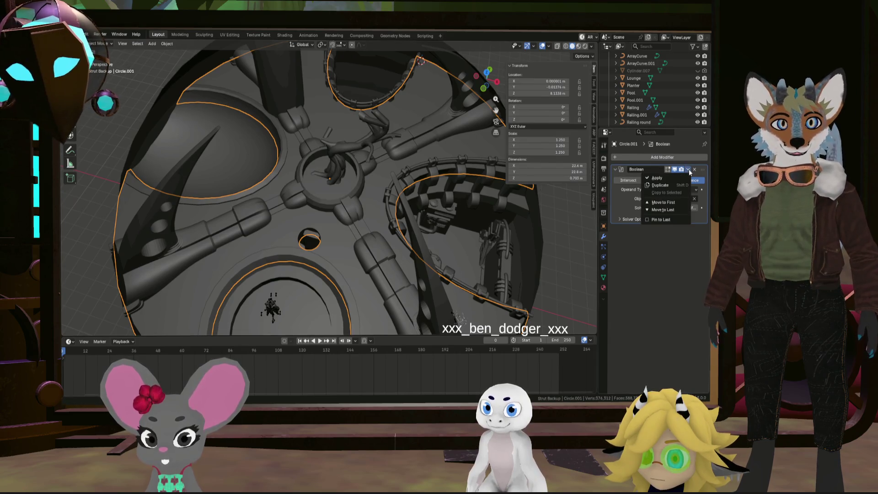
{"action": "left_click", "coordinate": [686, 178]}
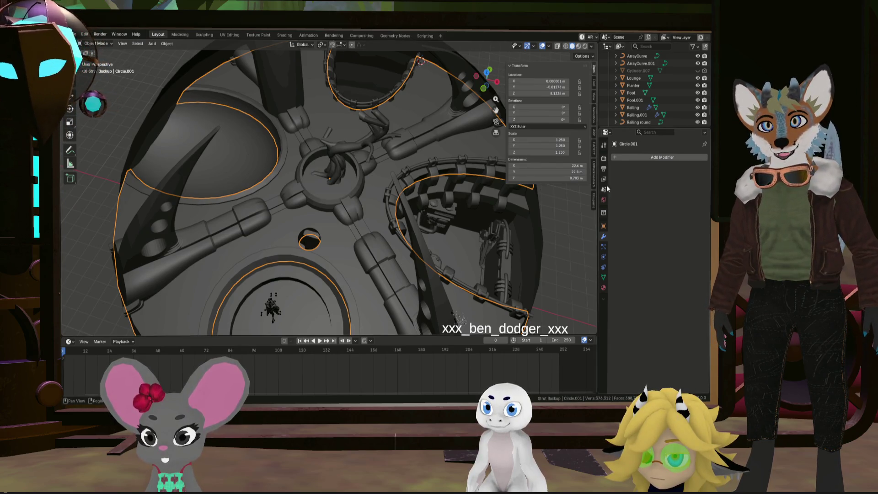
{"action": "left_click", "coordinate": [284, 155]}
{"action": "mouse_move", "coordinate": [282, 158]}
{"action": "middle_mouse_down"}
{"action": "mouse_move", "coordinate": [289, 171]}
{"action": "mouse_move", "coordinate": [360, 120]}
{"action": "mouse_move", "coordinate": [251, 224]}
{"action": "mouse_move", "coordinate": [194, 306]}
{"action": "middle_mouse_up"}
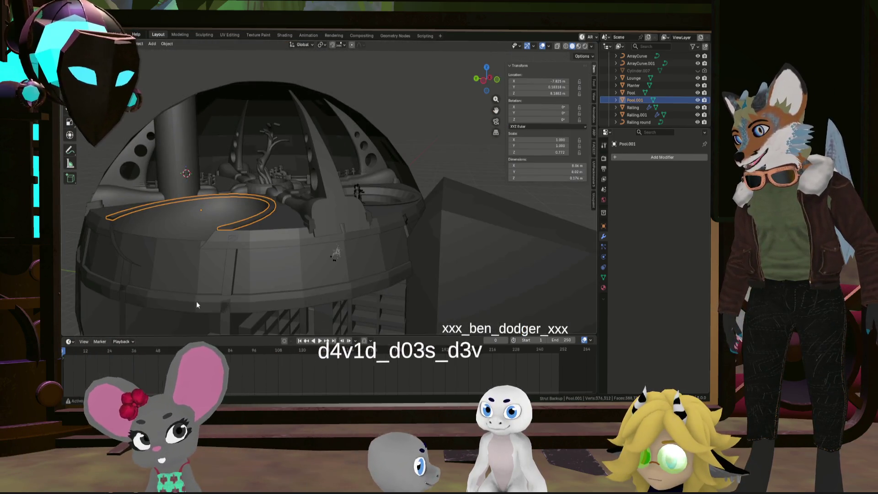
- Hide and re-show the Pool object, then select KitchenGreenRoom
{"action": "left_click", "coordinate": [196, 301]}
{"action": "mouse_move", "coordinate": [250, 270]}
{"action": "middle_mouse_down"}
{"action": "mouse_move", "coordinate": [268, 290]}
{"action": "mouse_move", "coordinate": [235, 240]}
{"action": "mouse_move", "coordinate": [319, 249]}
{"action": "middle_mouse_up"}
{"action": "left_click", "coordinate": [272, 237]}
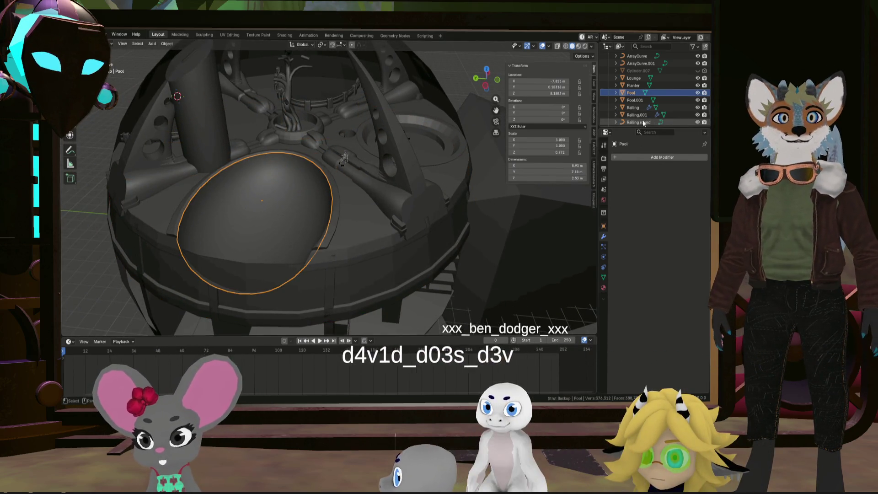
{"action": "left_click", "coordinate": [699, 93]}
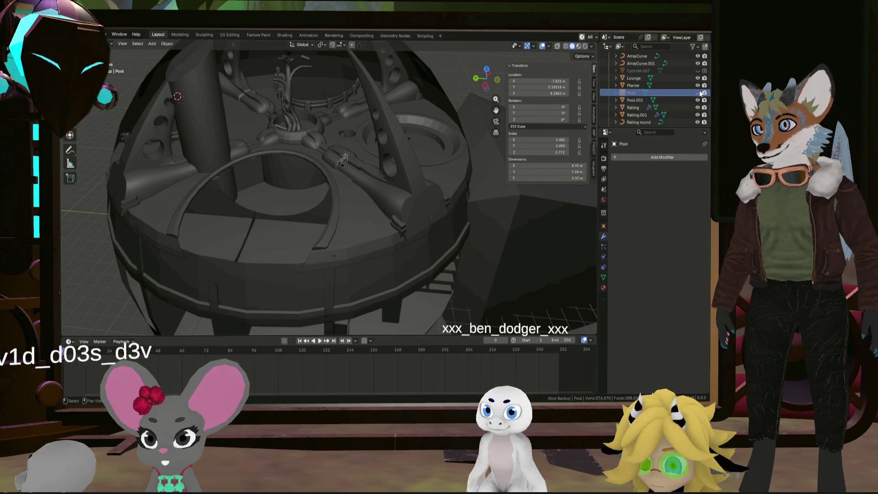
{"action": "mouse_move", "coordinate": [355, 222]}
{"action": "middle_mouse_down"}
{"action": "mouse_move", "coordinate": [353, 246]}
{"action": "mouse_move", "coordinate": [407, 199]}
{"action": "mouse_move", "coordinate": [424, 202]}
{"action": "mouse_move", "coordinate": [372, 227]}
{"action": "mouse_move", "coordinate": [593, 130]}
{"action": "middle_mouse_up"}
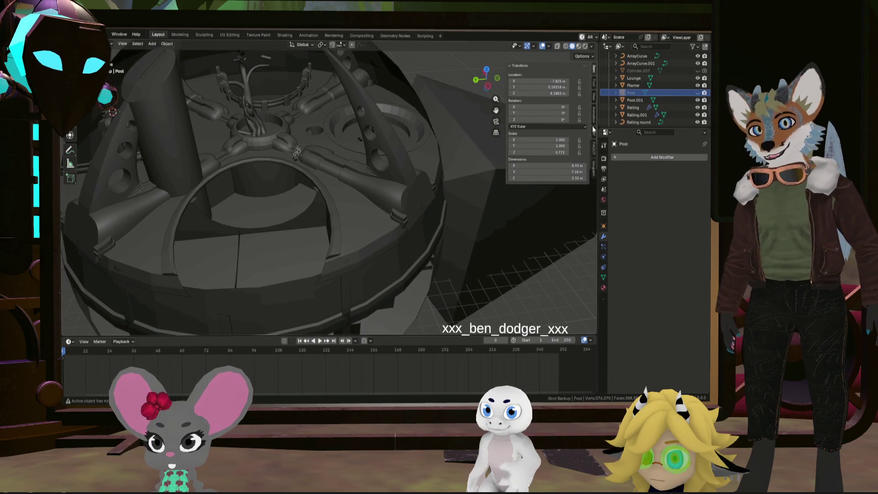
{"action": "left_click", "coordinate": [698, 93]}
{"action": "mouse_move", "coordinate": [327, 264]}
{"action": "middle_mouse_down"}
{"action": "mouse_move", "coordinate": [329, 233]}
{"action": "mouse_move", "coordinate": [327, 269]}
{"action": "mouse_move", "coordinate": [379, 230]}
{"action": "mouse_move", "coordinate": [415, 221]}
{"action": "mouse_move", "coordinate": [322, 226]}
{"action": "mouse_move", "coordinate": [465, 197]}
{"action": "mouse_move", "coordinate": [379, 211]}
{"action": "mouse_move", "coordinate": [312, 200]}
{"action": "mouse_move", "coordinate": [379, 213]}
{"action": "middle_mouse_up"}
{"action": "left_click", "coordinate": [345, 293]}
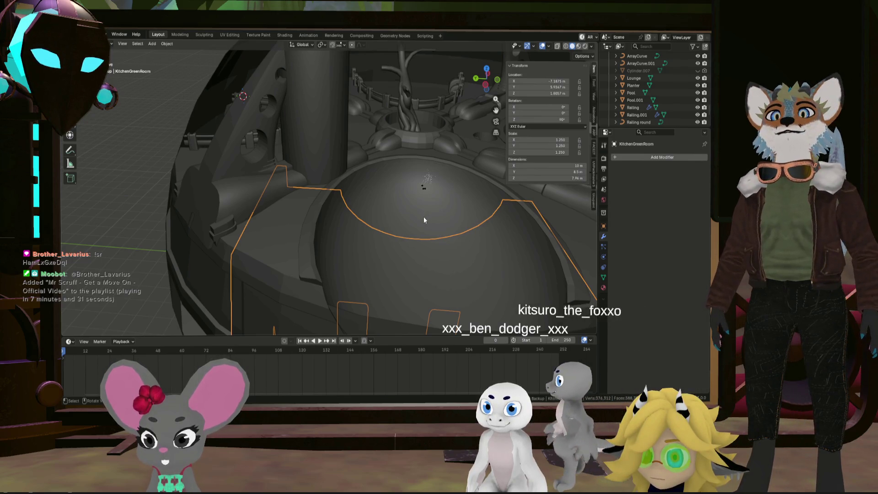
- Orbit around the room to inspect the pool opening beside the tree planter
{"action": "mouse_move", "coordinate": [424, 219]}
{"action": "middle_mouse_down"}
{"action": "mouse_move", "coordinate": [421, 251]}
{"action": "mouse_move", "coordinate": [390, 252]}
{"action": "mouse_move", "coordinate": [445, 233]}
{"action": "mouse_move", "coordinate": [317, 205]}
{"action": "mouse_move", "coordinate": [342, 212]}
{"action": "mouse_move", "coordinate": [339, 180]}
{"action": "mouse_move", "coordinate": [328, 177]}
{"action": "middle_mouse_up"}
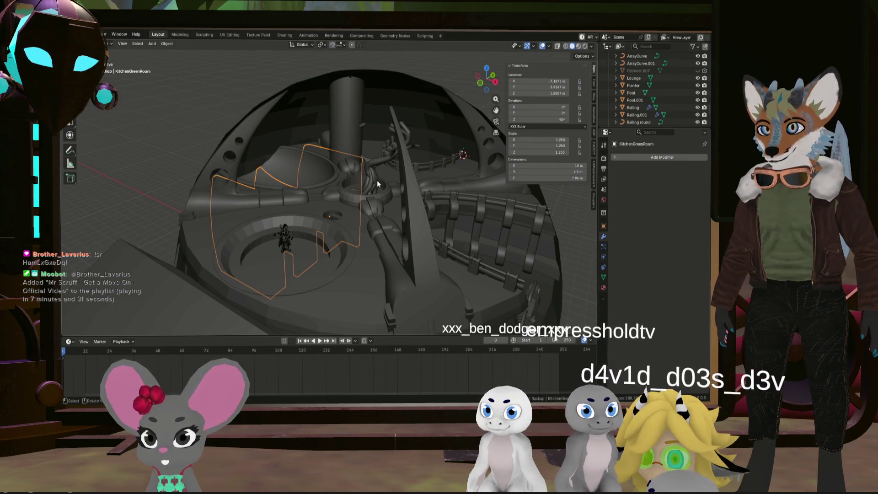
{"action": "mouse_move", "coordinate": [378, 184]}
{"action": "middle_mouse_down"}
{"action": "mouse_move", "coordinate": [356, 210]}
{"action": "mouse_move", "coordinate": [383, 208]}
{"action": "middle_mouse_up"}
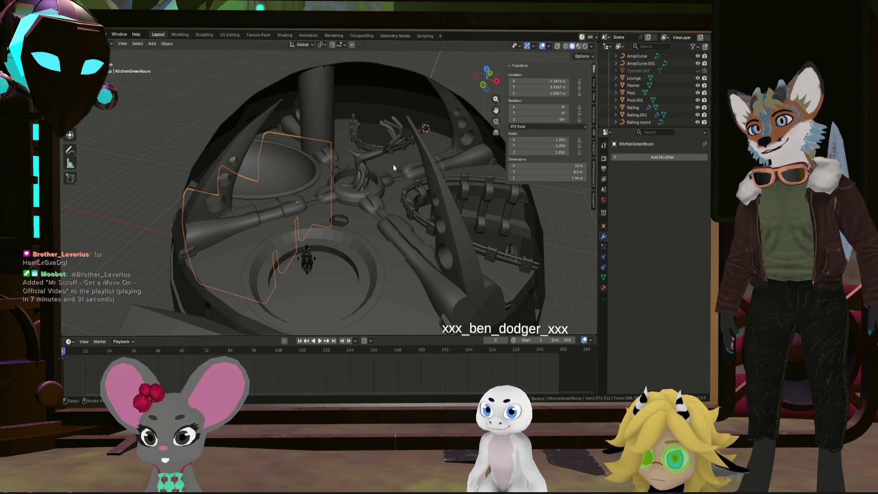
{"action": "mouse_move", "coordinate": [238, 172]}
{"action": "middle_mouse_down"}
{"action": "mouse_move", "coordinate": [297, 196]}
{"action": "mouse_move", "coordinate": [396, 174]}
{"action": "mouse_move", "coordinate": [379, 171]}
{"action": "mouse_move", "coordinate": [393, 187]}
{"action": "mouse_move", "coordinate": [361, 166]}
{"action": "mouse_move", "coordinate": [473, 129]}
{"action": "mouse_move", "coordinate": [447, 153]}
{"action": "mouse_move", "coordinate": [366, 150]}
{"action": "mouse_move", "coordinate": [353, 136]}
{"action": "middle_mouse_up"}
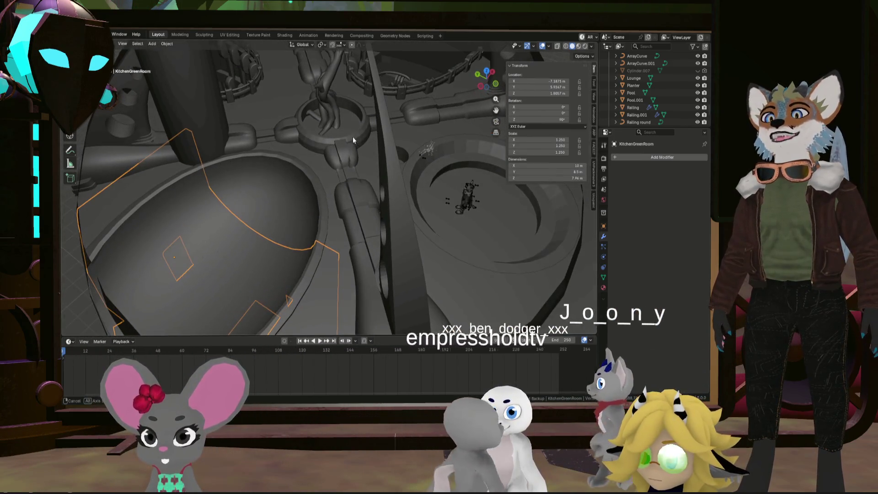
{"action": "scroll", "coordinate": [428, 205], "scroll_direction": "up", "scroll_amount": 6}
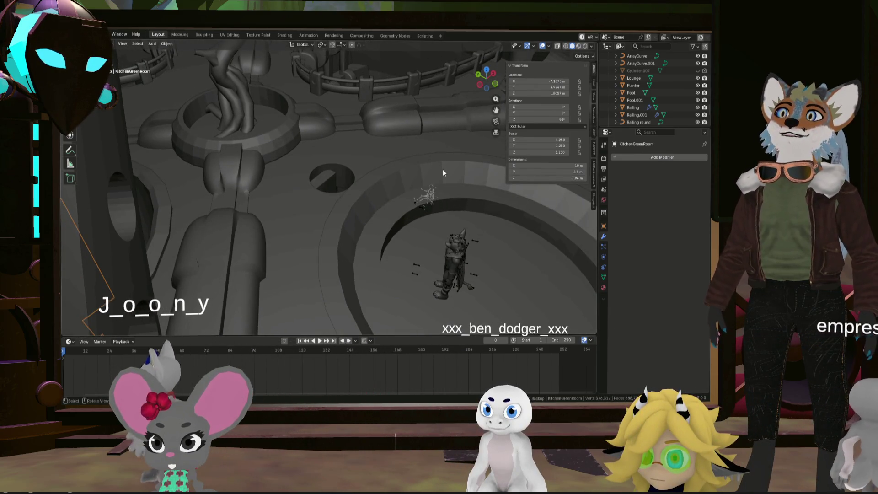
{"action": "mouse_move", "coordinate": [436, 176]}
{"action": "middle_mouse_down"}
{"action": "mouse_move", "coordinate": [385, 180]}
{"action": "mouse_move", "coordinate": [360, 211]}
{"action": "mouse_move", "coordinate": [307, 179]}
{"action": "mouse_move", "coordinate": [178, 153]}
{"action": "middle_mouse_up"}
{"action": "mouse_move", "coordinate": [339, 144]}
{"action": "middle_mouse_down"}
{"action": "mouse_move", "coordinate": [279, 147]}
{"action": "mouse_move", "coordinate": [273, 179]}
{"action": "mouse_move", "coordinate": [352, 188]}
{"action": "mouse_move", "coordinate": [349, 177]}
{"action": "mouse_move", "coordinate": [340, 181]}
{"action": "mouse_move", "coordinate": [388, 176]}
{"action": "mouse_move", "coordinate": [276, 221]}
{"action": "mouse_move", "coordinate": [350, 190]}
{"action": "mouse_move", "coordinate": [369, 190]}
{"action": "mouse_move", "coordinate": [366, 221]}
{"action": "mouse_move", "coordinate": [378, 204]}
{"action": "mouse_move", "coordinate": [362, 194]}
{"action": "mouse_move", "coordinate": [353, 197]}
{"action": "mouse_move", "coordinate": [411, 207]}
{"action": "middle_mouse_up"}
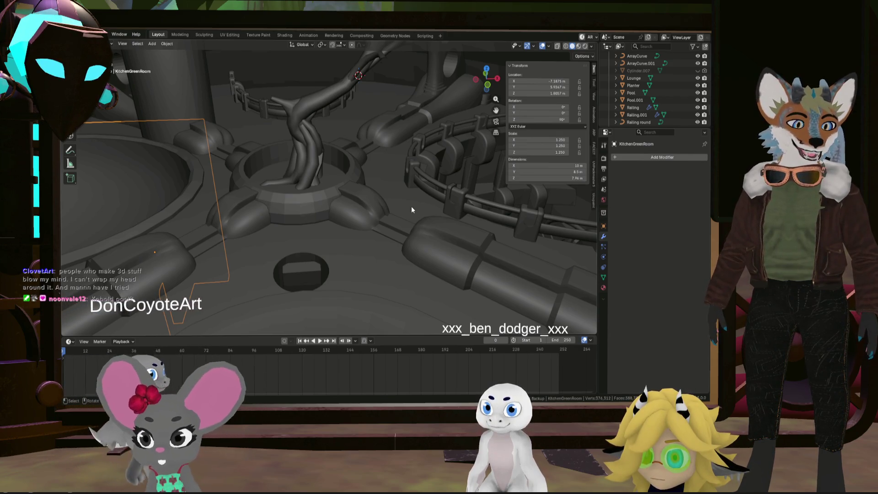
{"action": "mouse_move", "coordinate": [411, 206]}
{"action": "middle_mouse_down"}
{"action": "mouse_move", "coordinate": [418, 221]}
{"action": "mouse_move", "coordinate": [343, 197]}
{"action": "mouse_move", "coordinate": [380, 204]}
{"action": "middle_mouse_up"}
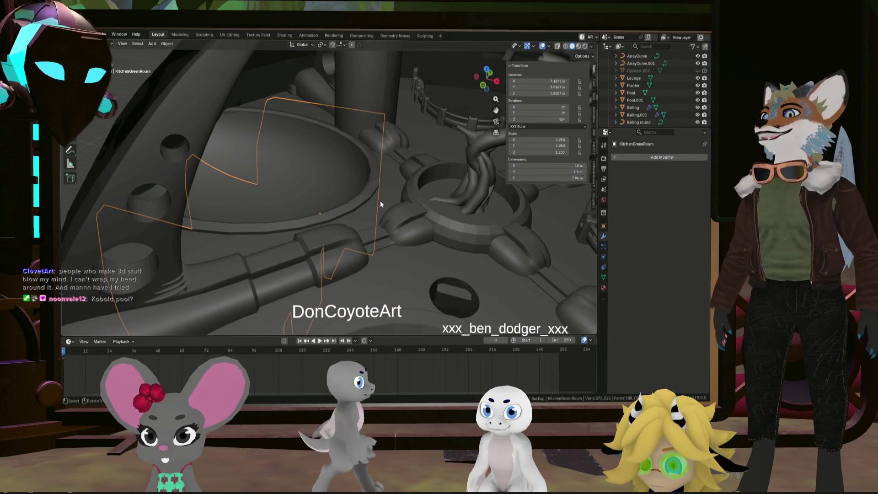
{"action": "left_click", "coordinate": [380, 204]}
{"action": "key", "text": "KP_Decimal"}
{"action": "mouse_move", "coordinate": [198, 170]}
{"action": "middle_mouse_down"}
{"action": "mouse_move", "coordinate": [298, 197]}
{"action": "mouse_move", "coordinate": [307, 185]}
{"action": "middle_mouse_up"}
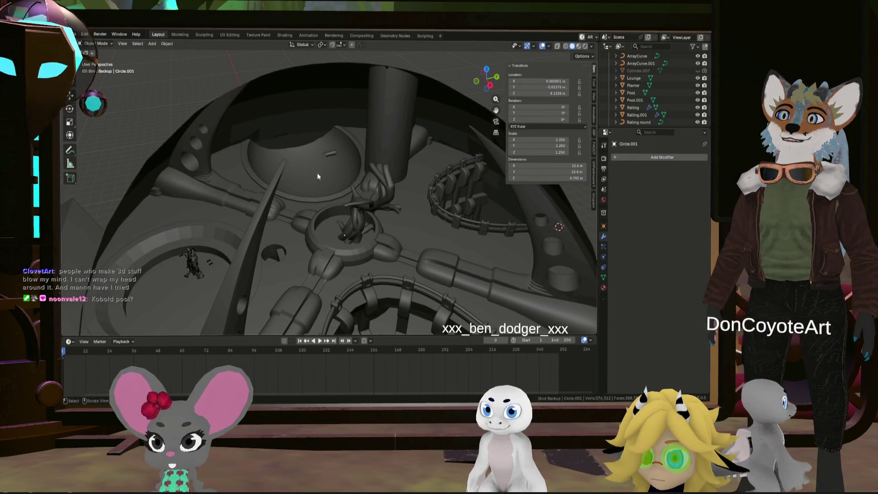
{"action": "mouse_move", "coordinate": [284, 210]}
{"action": "middle_mouse_down"}
{"action": "mouse_move", "coordinate": [351, 221]}
{"action": "mouse_move", "coordinate": [319, 229]}
{"action": "mouse_move", "coordinate": [251, 213]}
{"action": "mouse_move", "coordinate": [277, 207]}
{"action": "mouse_move", "coordinate": [255, 195]}
{"action": "mouse_move", "coordinate": [441, 222]}
{"action": "mouse_move", "coordinate": [359, 220]}
{"action": "mouse_move", "coordinate": [320, 197]}
{"action": "mouse_move", "coordinate": [410, 202]}
{"action": "mouse_move", "coordinate": [378, 223]}
{"action": "mouse_move", "coordinate": [422, 248]}
{"action": "mouse_move", "coordinate": [352, 259]}
{"action": "mouse_move", "coordinate": [381, 227]}
{"action": "middle_mouse_up"}
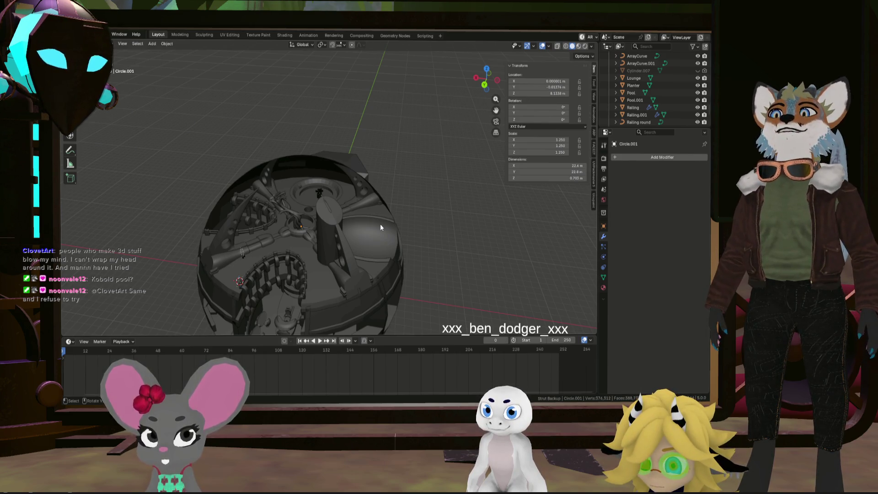
{"action": "mouse_move", "coordinate": [381, 224]}
{"action": "middle_mouse_down"}
{"action": "mouse_move", "coordinate": [357, 265]}
{"action": "mouse_move", "coordinate": [329, 281]}
{"action": "mouse_move", "coordinate": [300, 231]}
{"action": "mouse_move", "coordinate": [364, 247]}
{"action": "middle_mouse_up"}
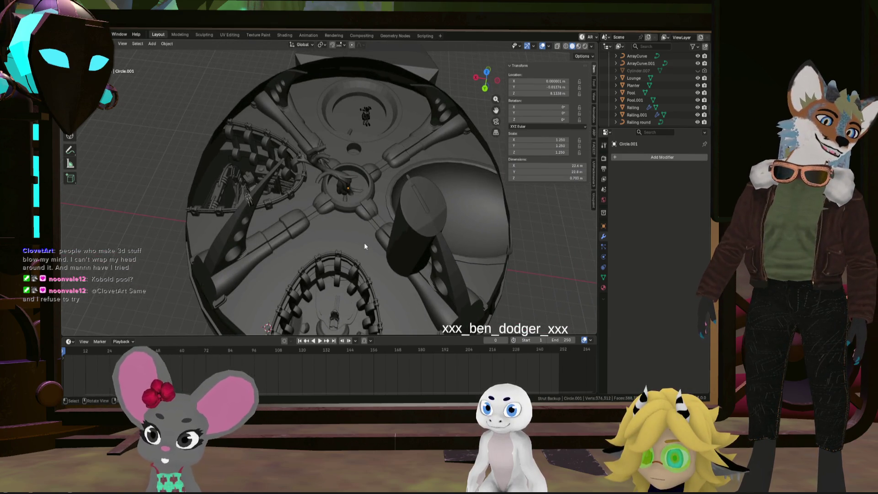
{"action": "mouse_move", "coordinate": [364, 242]}
{"action": "middle_mouse_down"}
{"action": "mouse_move", "coordinate": [308, 237]}
{"action": "mouse_move", "coordinate": [344, 227]}
{"action": "middle_mouse_up"}
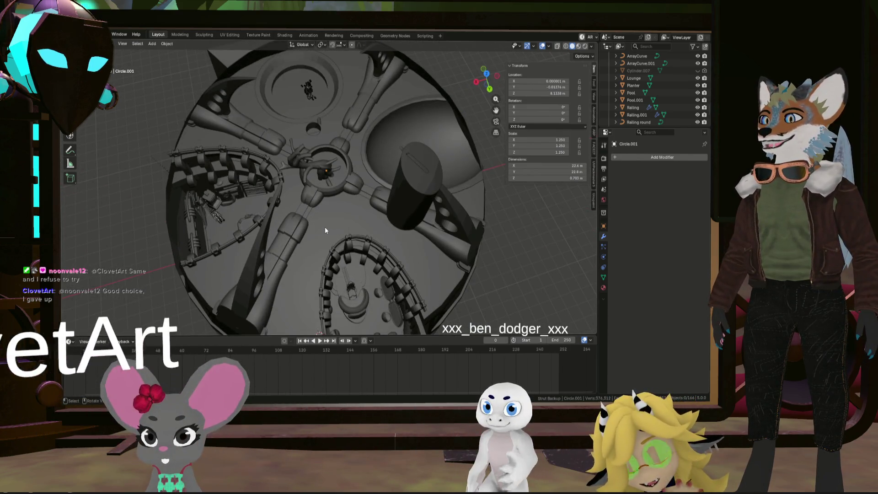
{"action": "mouse_move", "coordinate": [283, 219]}
{"action": "middle_mouse_down"}
{"action": "mouse_move", "coordinate": [282, 209]}
{"action": "mouse_move", "coordinate": [375, 232]}
{"action": "mouse_move", "coordinate": [350, 173]}
{"action": "mouse_move", "coordinate": [289, 169]}
{"action": "mouse_move", "coordinate": [294, 152]}
{"action": "mouse_move", "coordinate": [230, 160]}
{"action": "mouse_move", "coordinate": [223, 152]}
{"action": "mouse_move", "coordinate": [274, 171]}
{"action": "mouse_move", "coordinate": [256, 193]}
{"action": "middle_mouse_up"}
{"action": "scroll", "coordinate": [263, 190], "scroll_direction": "down", "scroll_amount": 3}
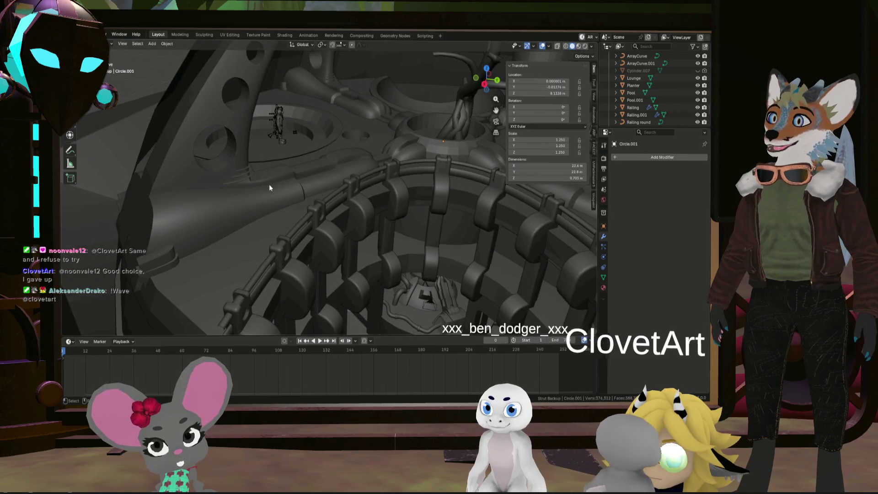
- Select Struts.002, then orbit and zoom in on the hub's round floor opening
{"action": "left_click", "coordinate": [231, 160]}
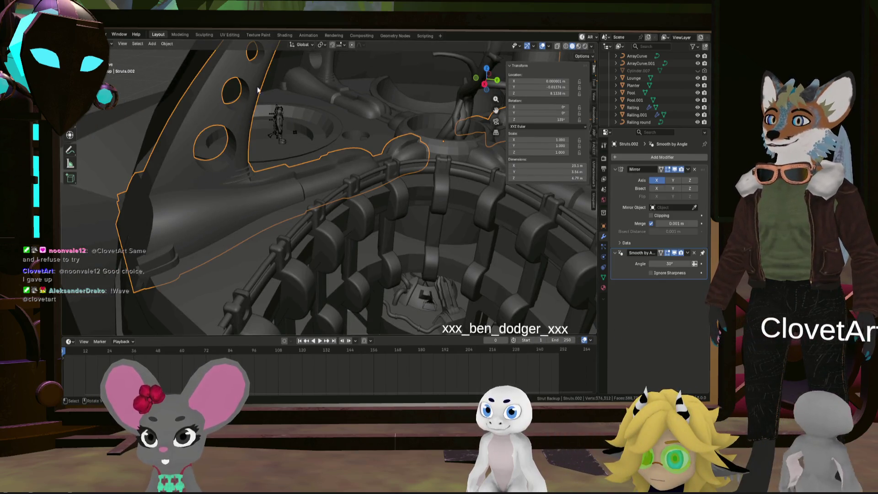
{"action": "scroll", "coordinate": [259, 115], "scroll_direction": "down", "scroll_amount": 8}
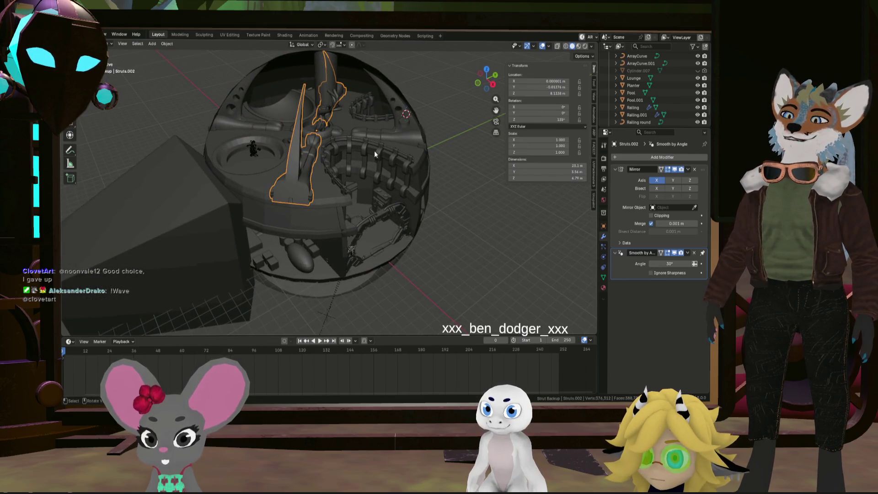
{"action": "mouse_move", "coordinate": [374, 152]}
{"action": "middle_mouse_down"}
{"action": "mouse_move", "coordinate": [367, 186]}
{"action": "mouse_move", "coordinate": [405, 164]}
{"action": "middle_mouse_up"}
{"action": "scroll", "coordinate": [378, 166], "scroll_direction": "up", "scroll_amount": 5}
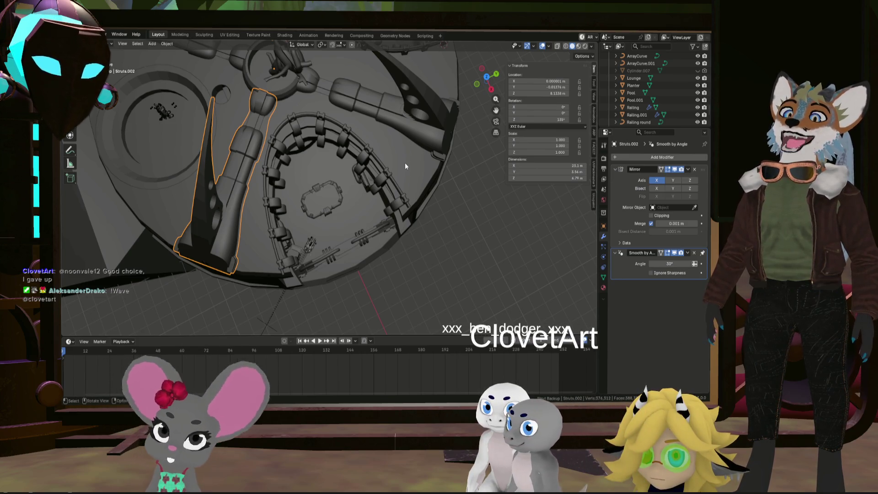
{"action": "mouse_move", "coordinate": [405, 163]}
{"action": "middle_mouse_down"}
{"action": "mouse_move", "coordinate": [372, 197]}
{"action": "mouse_move", "coordinate": [399, 197]}
{"action": "middle_mouse_up"}
{"action": "scroll", "coordinate": [300, 150], "scroll_direction": "up", "scroll_amount": 6}
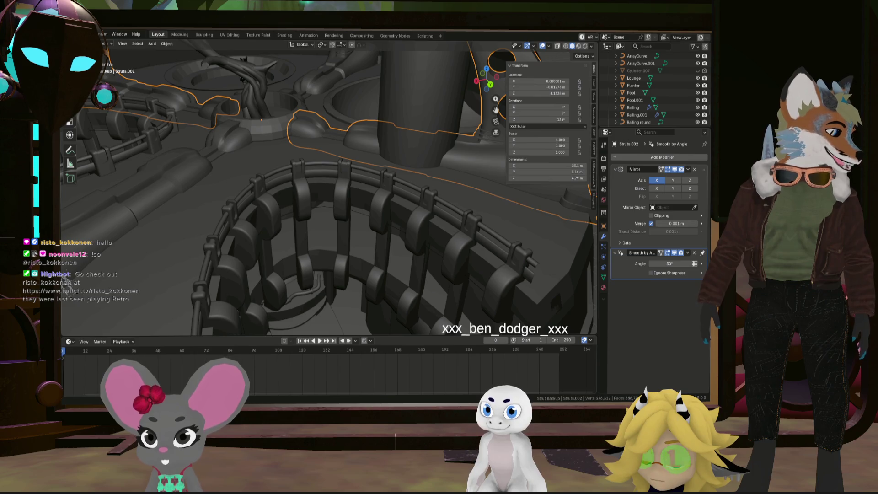
{"action": "scroll", "coordinate": [509, 249], "scroll_direction": "down", "scroll_amount": 5}
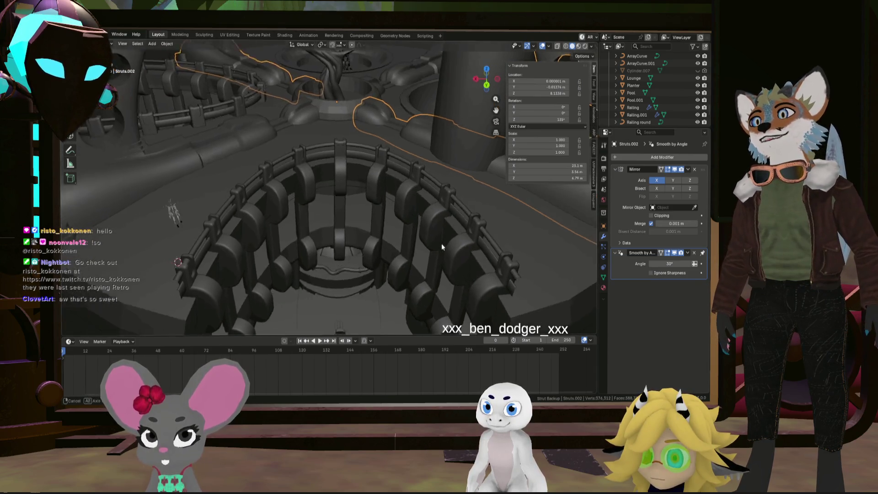
{"action": "scroll", "coordinate": [373, 240], "scroll_direction": "down", "scroll_amount": 10}
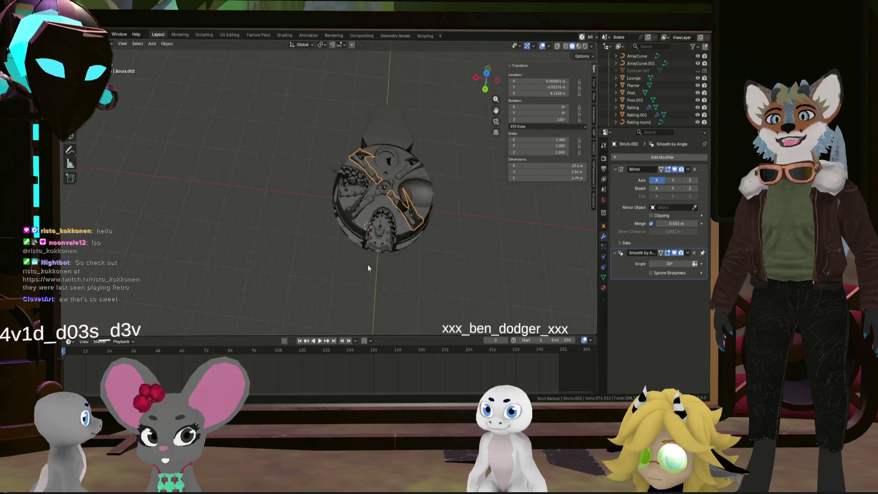
{"action": "scroll", "coordinate": [389, 233], "scroll_direction": "up", "scroll_amount": 5}
{"action": "scroll", "coordinate": [377, 200], "scroll_direction": "up", "scroll_amount": 5}
{"action": "mouse_move", "coordinate": [372, 187]}
{"action": "middle_mouse_down"}
{"action": "mouse_move", "coordinate": [342, 241]}
{"action": "mouse_move", "coordinate": [333, 236]}
{"action": "mouse_move", "coordinate": [390, 251]}
{"action": "mouse_move", "coordinate": [414, 242]}
{"action": "mouse_move", "coordinate": [408, 268]}
{"action": "mouse_move", "coordinate": [378, 248]}
{"action": "mouse_move", "coordinate": [281, 246]}
{"action": "mouse_move", "coordinate": [325, 254]}
{"action": "mouse_move", "coordinate": [328, 226]}
{"action": "mouse_move", "coordinate": [363, 228]}
{"action": "mouse_move", "coordinate": [364, 283]}
{"action": "mouse_move", "coordinate": [378, 236]}
{"action": "middle_mouse_up"}
{"action": "scroll", "coordinate": [366, 268], "scroll_direction": "up", "scroll_amount": 6}
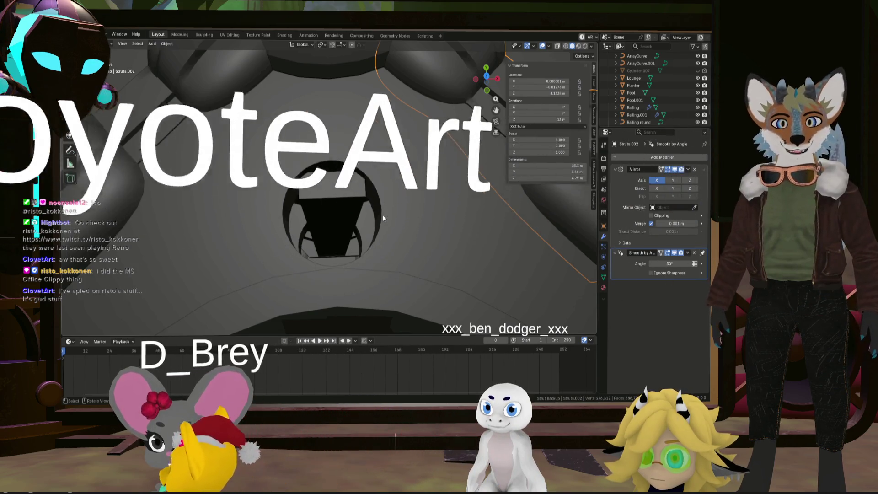
- Enter Edit Mode on Circle.001 and select the hole's full rim edge loop
{"action": "left_click", "coordinate": [382, 215]}
{"action": "key", "text": "Tab"}
{"action": "scroll", "coordinate": [385, 208], "scroll_direction": "up", "scroll_amount": 1}
{"action": "scroll", "coordinate": [385, 209], "scroll_direction": "up", "scroll_amount": 2}
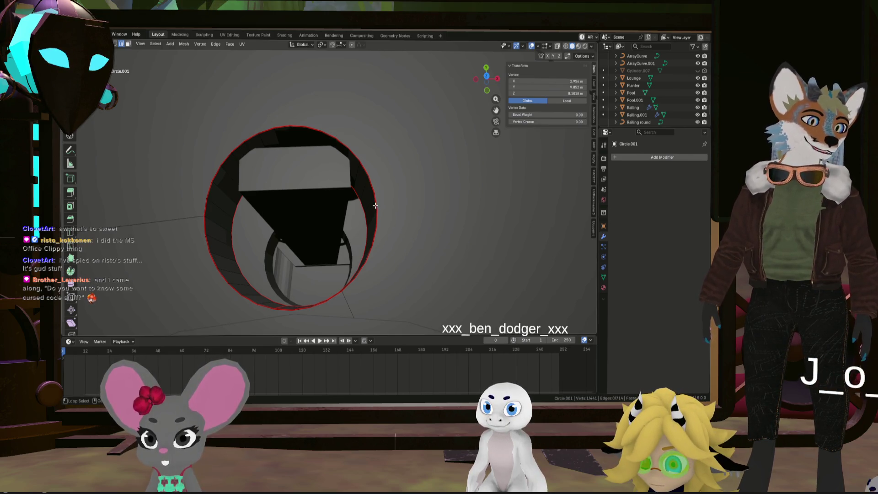
{"action": "left_click", "coordinate": [375, 206], "text": "alt"}
{"action": "scroll", "coordinate": [375, 206], "scroll_direction": "up", "scroll_amount": 1}
{"action": "left_click", "coordinate": [274, 328], "text": "alt"}
{"action": "mouse_move", "coordinate": [274, 329]}
{"action": "middle_mouse_down"}
{"action": "mouse_move", "coordinate": [288, 240]}
{"action": "mouse_move", "coordinate": [320, 187]}
{"action": "middle_mouse_up"}
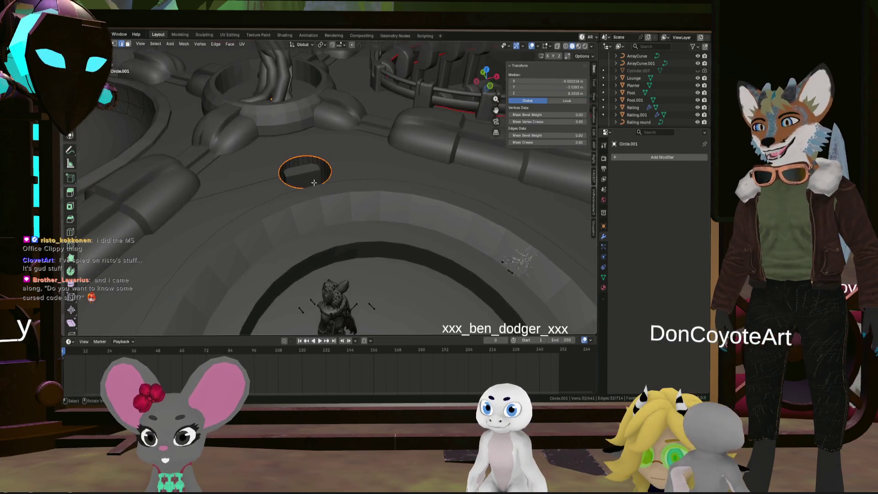
{"action": "scroll", "coordinate": [320, 188], "scroll_direction": "up", "scroll_amount": 3}
- Extrude the rim loop in place and scale it out by 1.389 into a flat ring
{"action": "key", "text": "shift+d"}
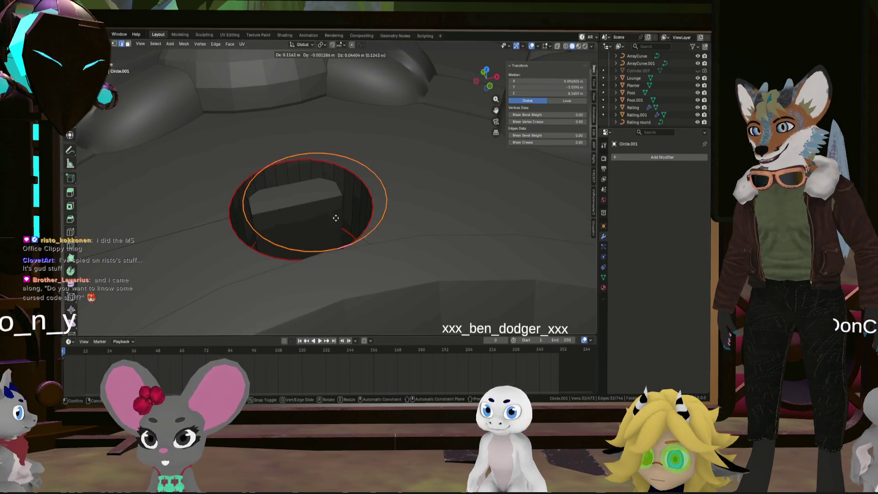
{"action": "right_click", "coordinate": [336, 215]}
{"action": "middle_click_drag", "start_coordinate": [328, 212], "coordinate": [322, 230]}
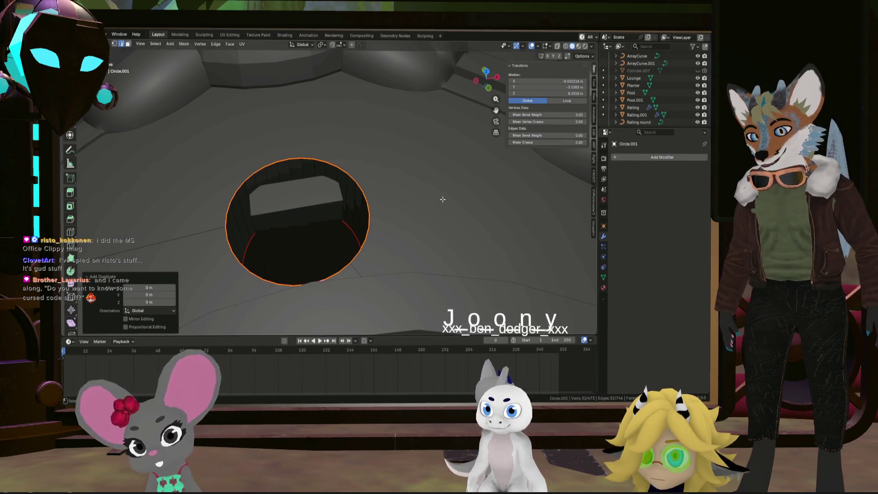
{"action": "key", "text": "s"}
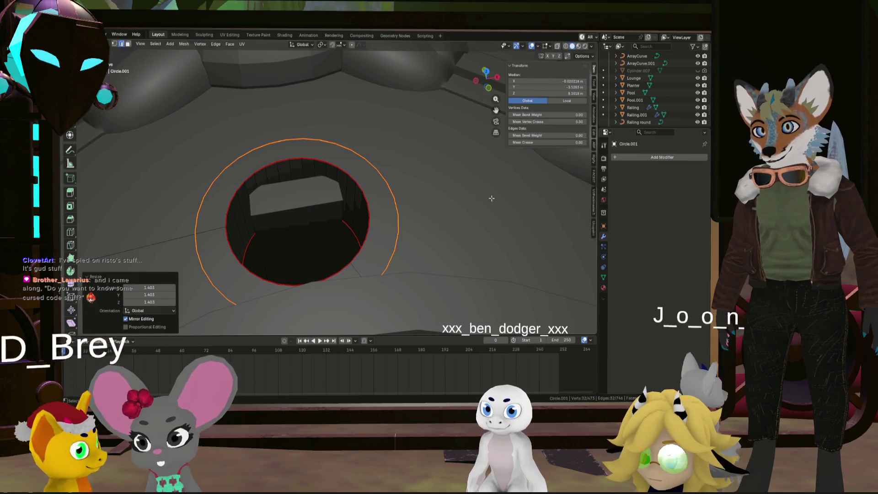
{"action": "right_click", "coordinate": [366, 191]}
{"action": "middle_click_drag", "start_coordinate": [366, 191], "coordinate": [376, 207]}
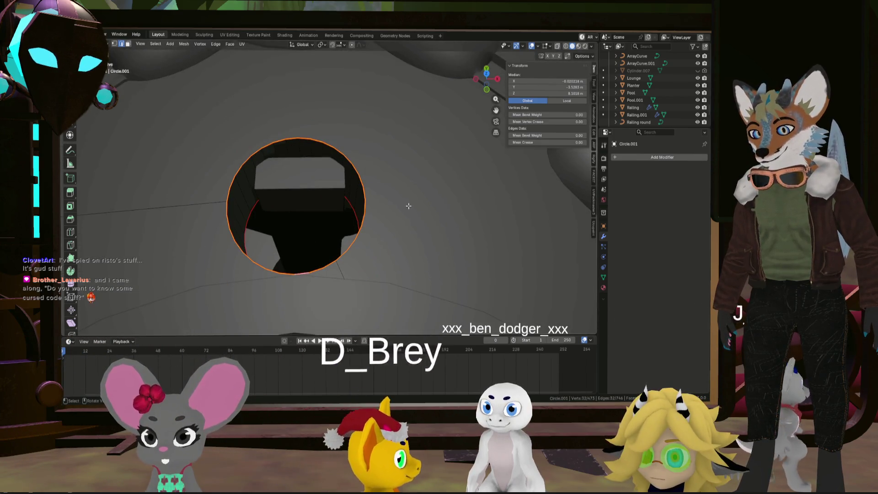
{"action": "key", "text": "e"}
{"action": "right_click", "coordinate": [427, 197]}
{"action": "key", "text": "s"}
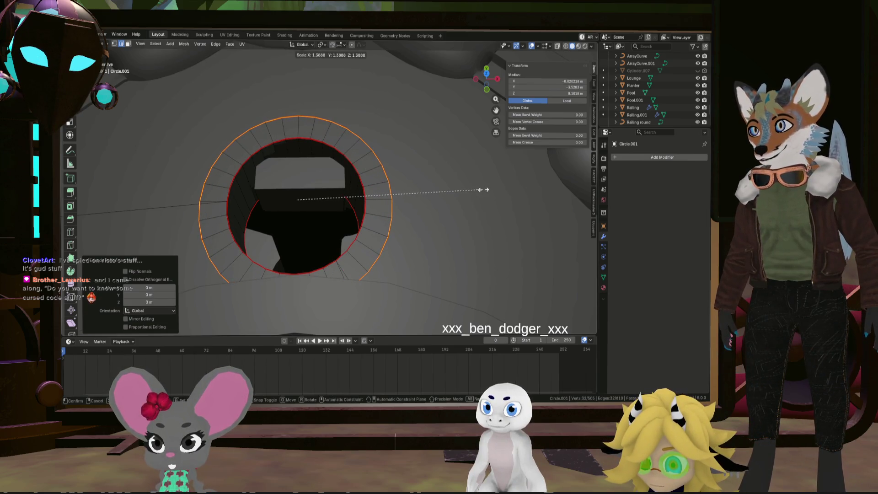
{"action": "mouse_move", "coordinate": [452, 199]}
{"action": "middle_mouse_down"}
{"action": "mouse_move", "coordinate": [353, 188]}
{"action": "mouse_move", "coordinate": [363, 183]}
{"action": "mouse_move", "coordinate": [330, 220]}
{"action": "mouse_move", "coordinate": [344, 219]}
{"action": "mouse_move", "coordinate": [320, 211]}
{"action": "middle_mouse_up"}
{"action": "scroll", "coordinate": [338, 216], "scroll_direction": "up", "scroll_amount": 5}
{"action": "scroll", "coordinate": [320, 212], "scroll_direction": "down", "scroll_amount": 5}
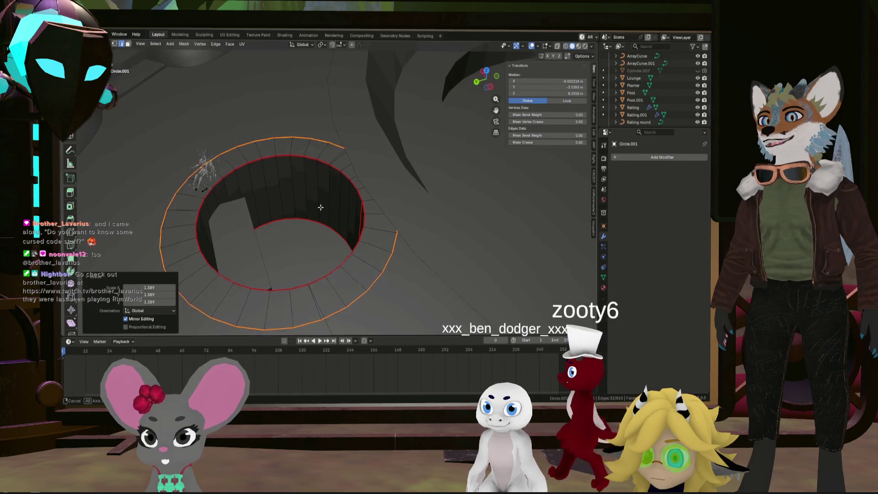
- Raise the linked rim ring 0.01682 m along Z
{"action": "key", "text": "l"}
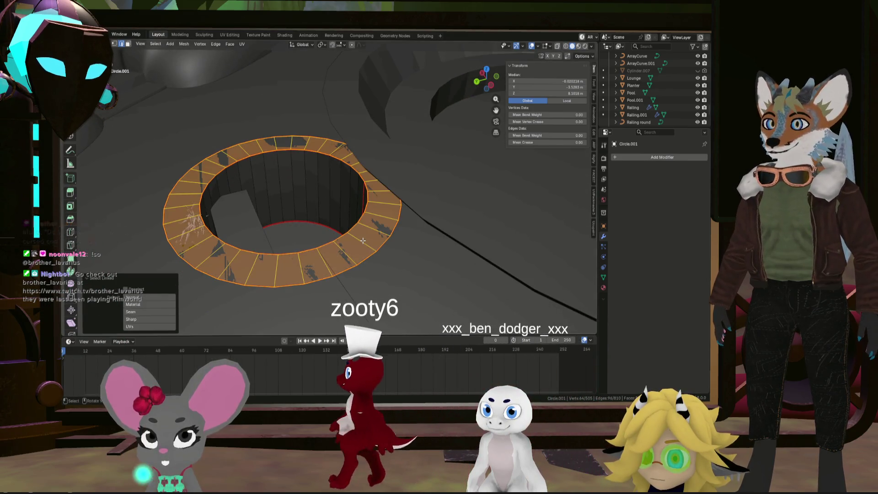
{"action": "key", "text": "g"}
{"action": "key", "text": "z"}
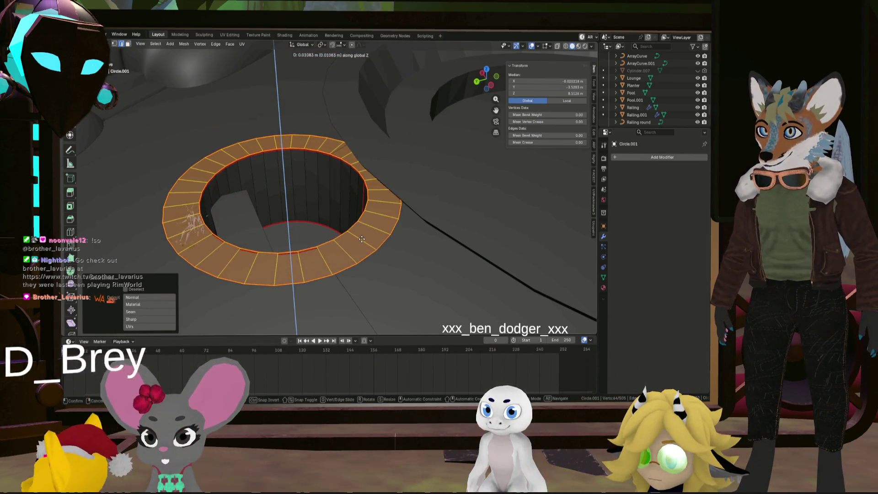
{"action": "left_click", "coordinate": [362, 238]}
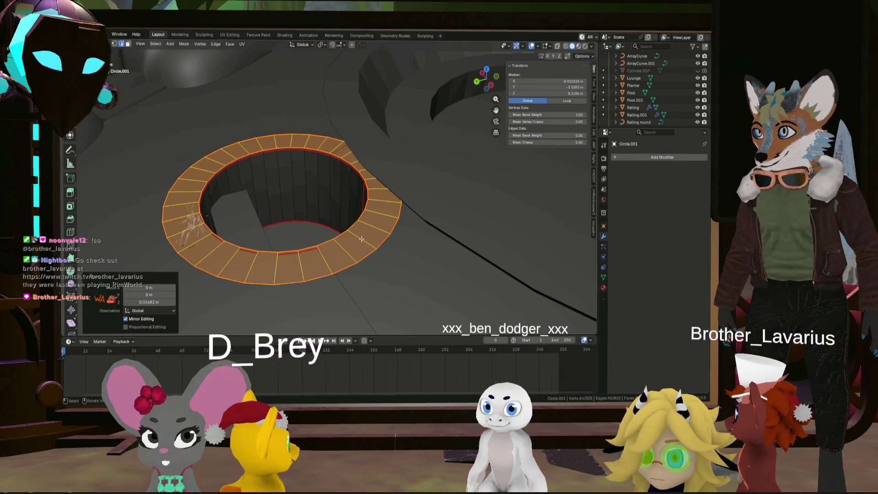
{"action": "scroll", "coordinate": [341, 235], "scroll_direction": "up", "scroll_amount": 3}
- Reselect the whole linked rim ring from a single radial edge
{"action": "left_click", "coordinate": [340, 235], "text": "alt"}
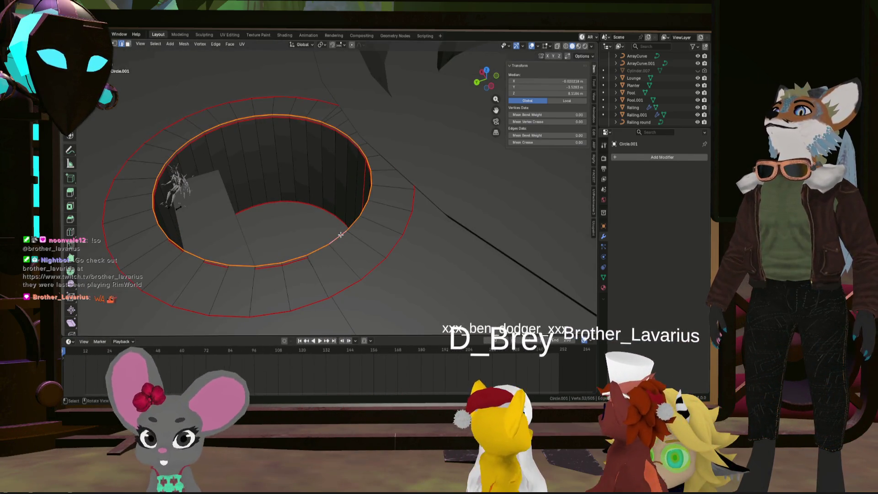
{"action": "left_click", "coordinate": [414, 232], "text": "ctrl+shift"}
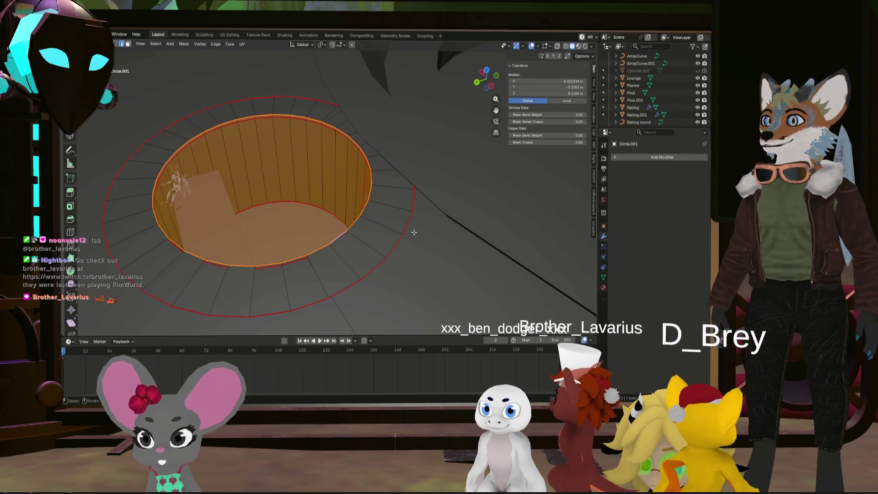
{"action": "left_click", "coordinate": [409, 227]}
{"action": "mouse_move", "coordinate": [409, 226]}
{"action": "middle_mouse_down"}
{"action": "mouse_move", "coordinate": [355, 217]}
{"action": "mouse_move", "coordinate": [359, 229]}
{"action": "middle_mouse_up"}
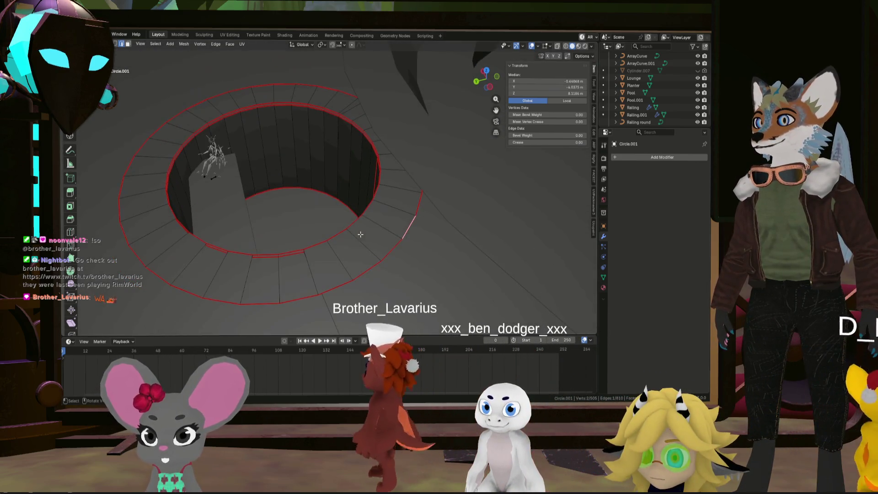
{"action": "key", "text": "a"}
{"action": "left_click", "coordinate": [359, 232]}
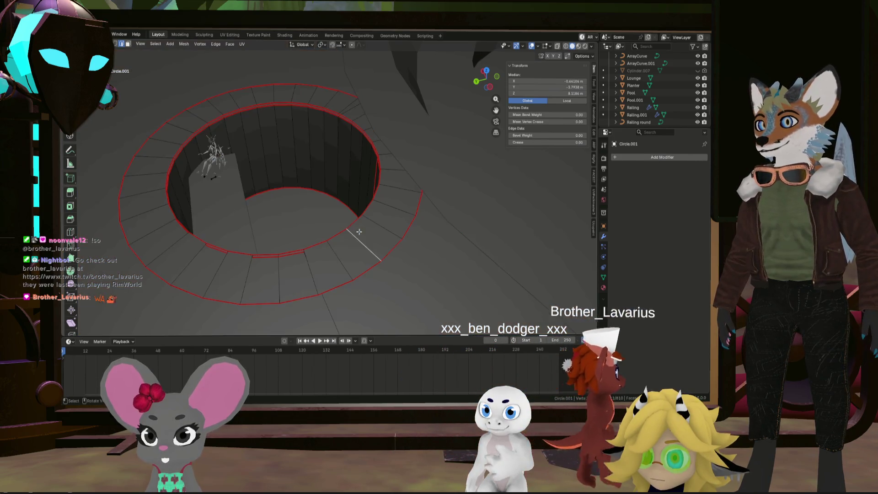
{"action": "key", "text": "ctrl+l"}
{"action": "mouse_move", "coordinate": [412, 235]}
{"action": "middle_mouse_down"}
{"action": "mouse_move", "coordinate": [370, 268]}
{"action": "mouse_move", "coordinate": [373, 282]}
{"action": "mouse_move", "coordinate": [371, 256]}
{"action": "middle_mouse_up"}
{"action": "scroll", "coordinate": [372, 255], "scroll_direction": "up", "scroll_amount": 3}
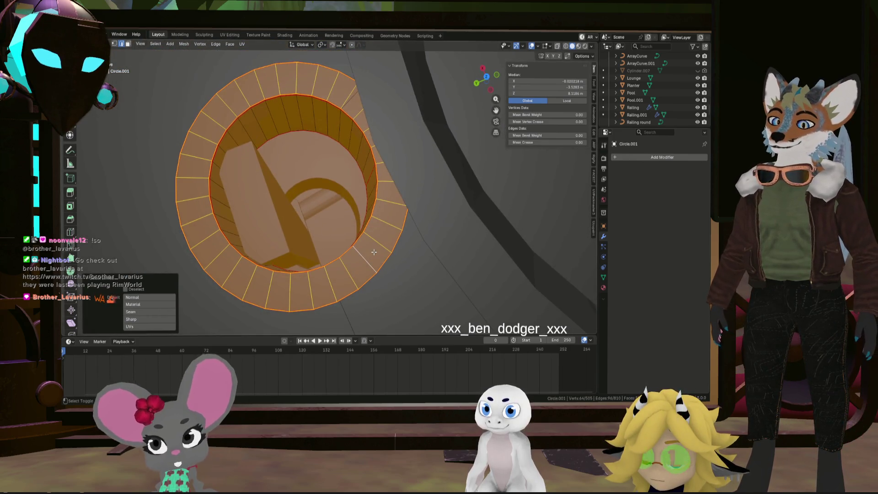
{"action": "scroll", "coordinate": [375, 251], "scroll_direction": "down", "scroll_amount": 3}
{"action": "mouse_move", "coordinate": [375, 250]}
{"action": "middle_mouse_down"}
{"action": "mouse_move", "coordinate": [366, 196]}
{"action": "mouse_move", "coordinate": [377, 211]}
{"action": "middle_mouse_up"}
- Hide the rim ring and reveal it again, twice
{"action": "key", "text": "h"}
{"action": "key", "text": "F3"}
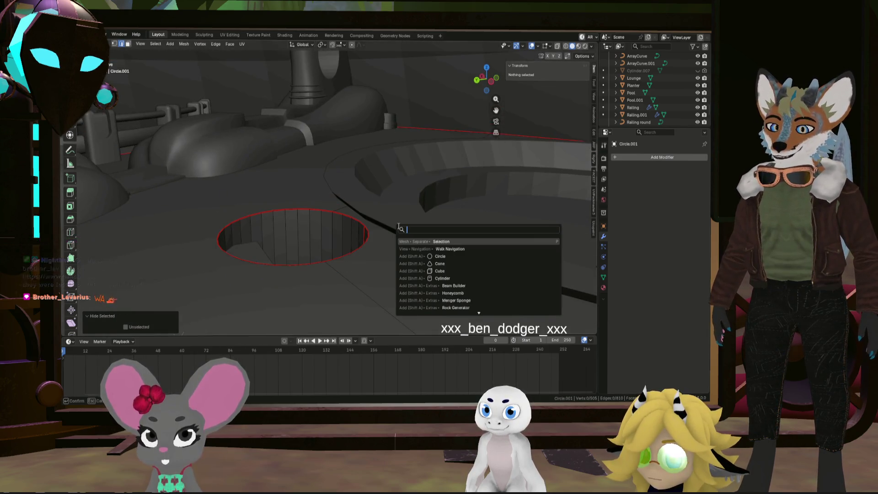
{"action": "key", "text": "Escape"}
{"action": "key", "text": "alt+h"}
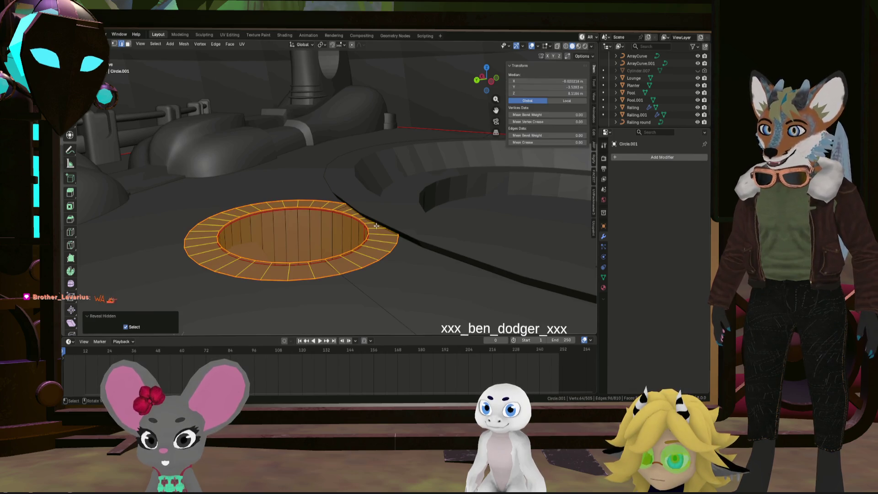
{"action": "key", "text": "h"}
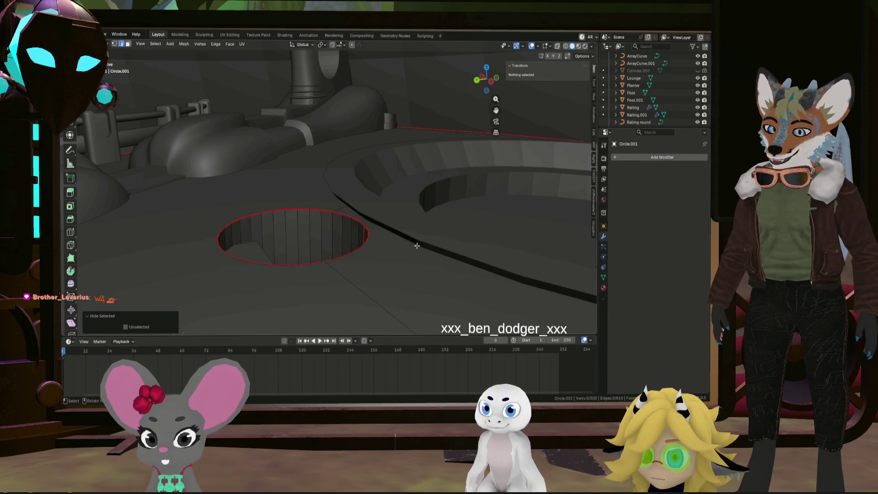
{"action": "key", "text": "alt+h"}
- Lift the ring along Z above the hole, then toggle Object Mode and back
{"action": "key", "text": "g"}
{"action": "key", "text": "z"}
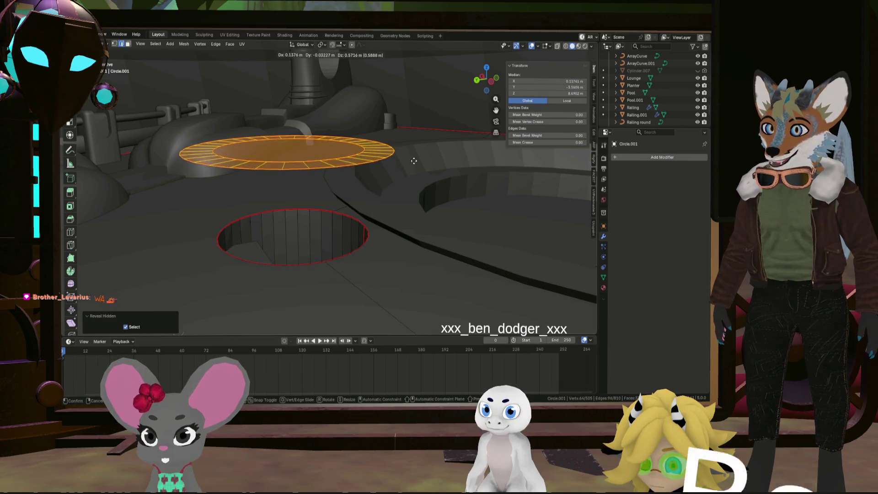
{"action": "left_click", "coordinate": [412, 120]}
{"action": "mouse_move", "coordinate": [412, 121]}
{"action": "middle_mouse_down"}
{"action": "mouse_move", "coordinate": [355, 116]}
{"action": "mouse_move", "coordinate": [359, 156]}
{"action": "middle_mouse_up"}
{"action": "key", "text": "Tab"}
{"action": "middle_click_drag", "start_coordinate": [375, 261], "coordinate": [374, 237]}
{"action": "key", "text": "Tab"}
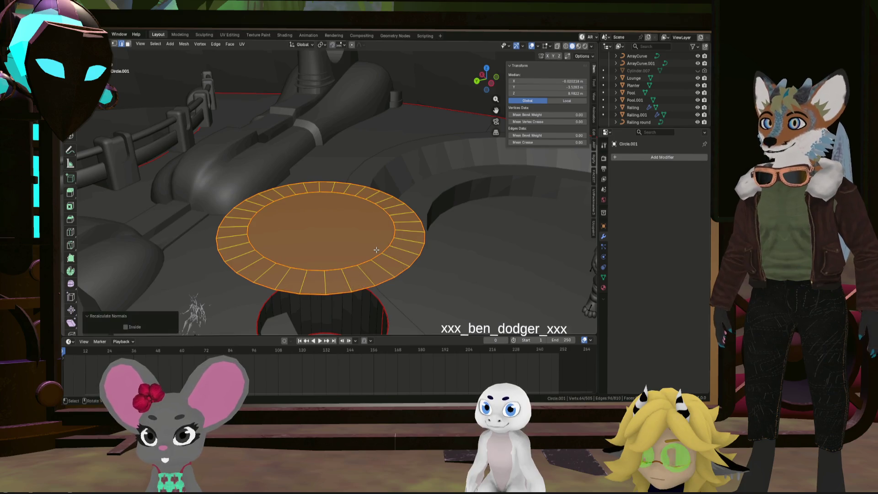
{"action": "left_click", "coordinate": [377, 250]}
{"action": "mouse_move", "coordinate": [376, 250]}
{"action": "middle_mouse_down"}
{"action": "mouse_move", "coordinate": [337, 249]}
{"action": "mouse_move", "coordinate": [345, 192]}
{"action": "mouse_move", "coordinate": [341, 234]}
{"action": "mouse_move", "coordinate": [360, 263]}
{"action": "mouse_move", "coordinate": [429, 261]}
{"action": "middle_mouse_up"}
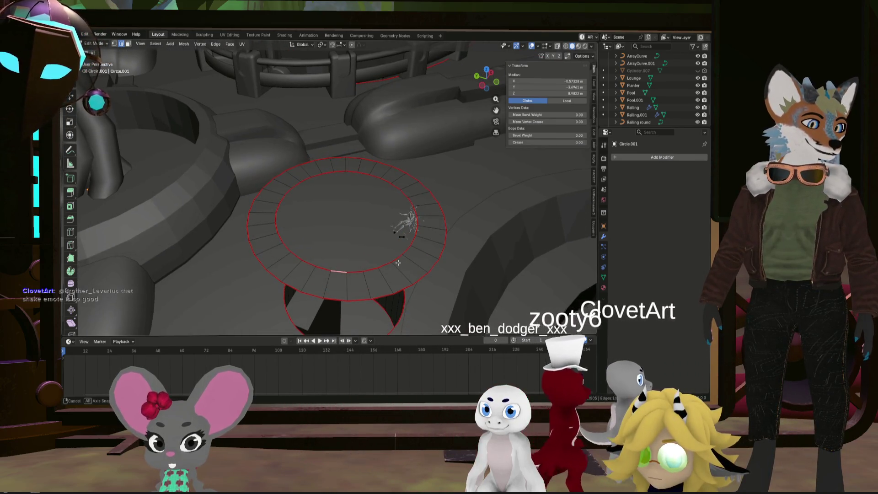
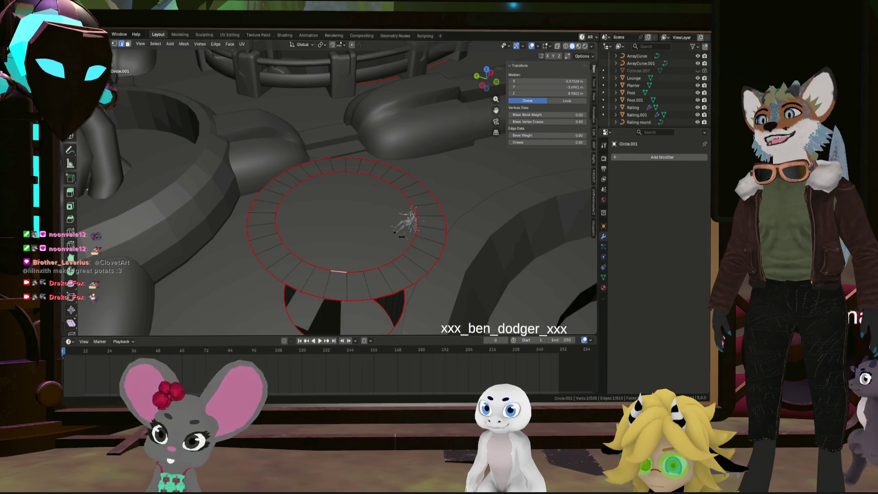
- Inset the circle's centre face twice
{"action": "mouse_move", "coordinate": [401, 236]}
{"action": "middle_mouse_down"}
{"action": "mouse_move", "coordinate": [422, 235]}
{"action": "mouse_move", "coordinate": [444, 268]}
{"action": "middle_mouse_up"}
{"action": "scroll", "coordinate": [397, 247], "scroll_direction": "up", "scroll_amount": 3}
{"action": "left_click", "coordinate": [398, 254]}
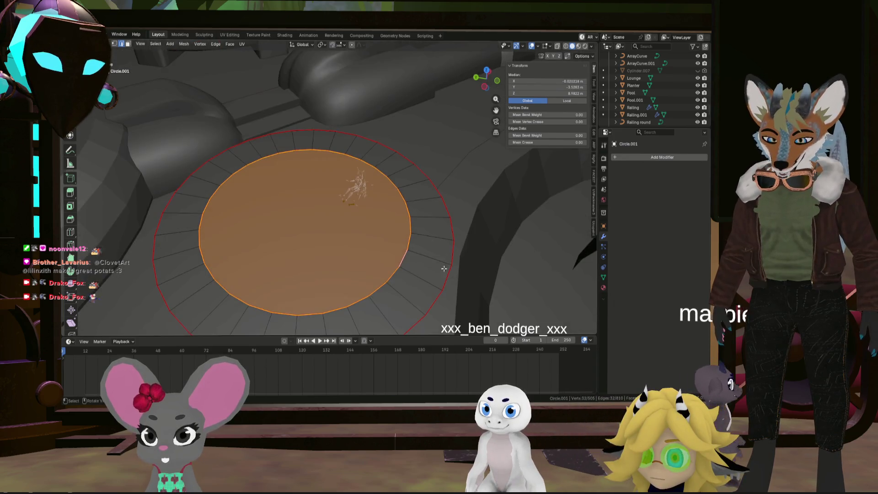
{"action": "left_click", "coordinate": [509, 270]}
{"action": "key", "text": "i"}
{"action": "left_click", "coordinate": [481, 262]}
{"action": "key", "text": "i"}
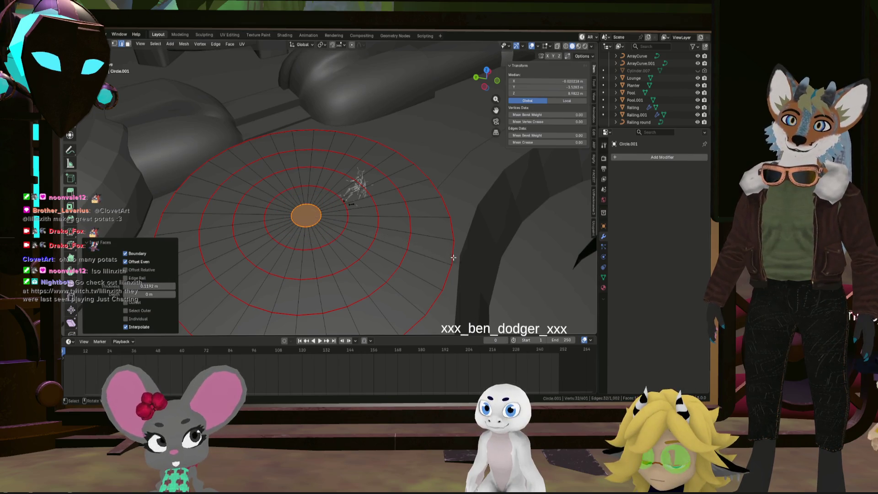
{"action": "scroll", "coordinate": [403, 243], "scroll_direction": "down", "scroll_amount": 5}
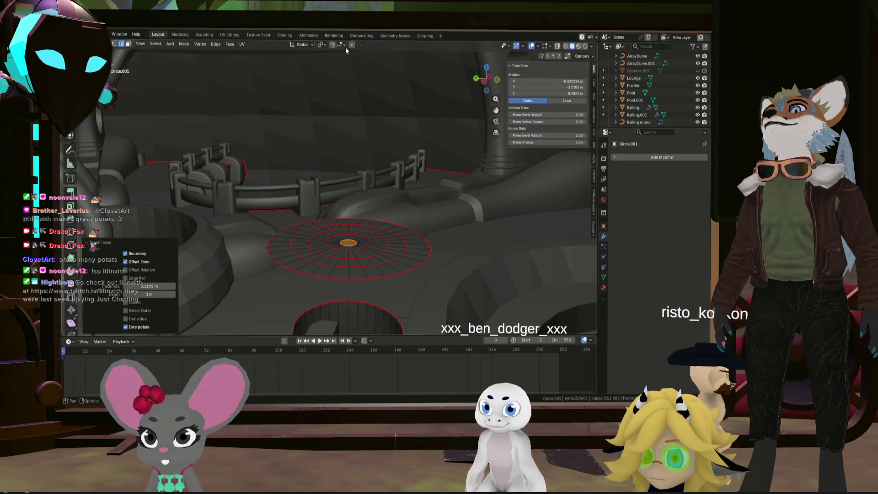
- Raise the centre face along Z with Sphere proportional falloff to form a dome
{"action": "left_click", "coordinate": [352, 44]}
{"action": "left_click", "coordinate": [364, 45]}
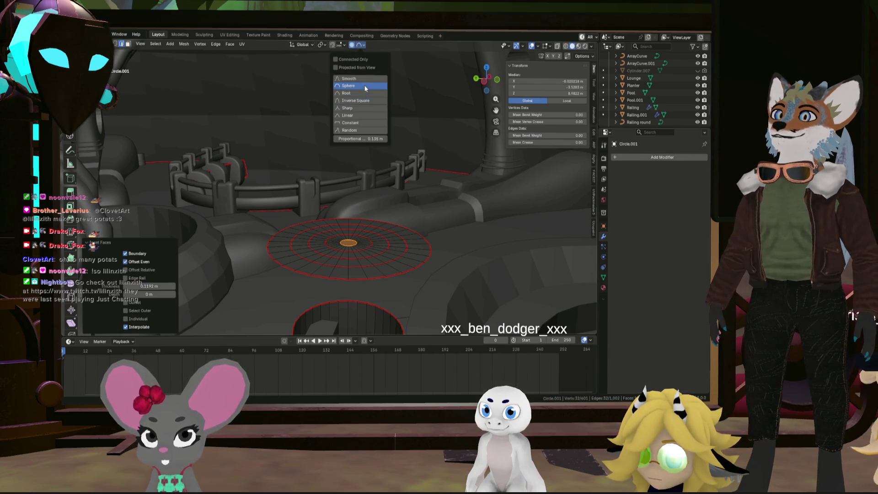
{"action": "left_click", "coordinate": [404, 212]}
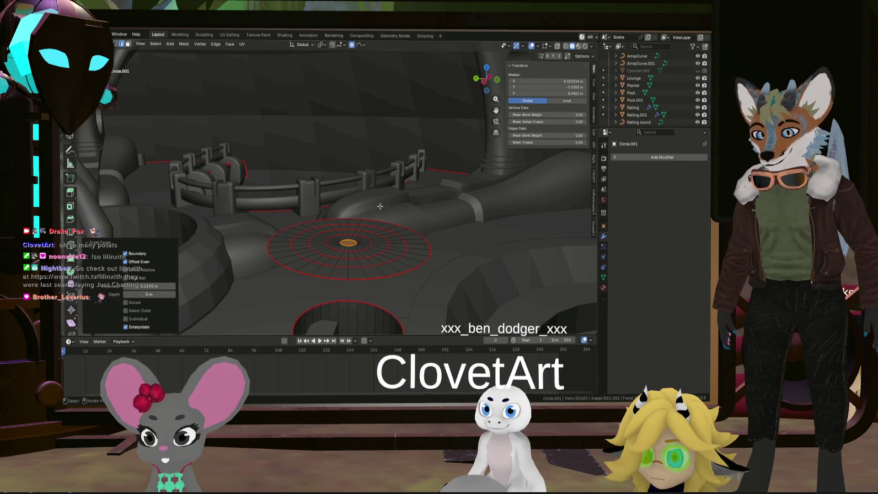
{"action": "key", "text": "g"}
{"action": "key", "text": "z"}
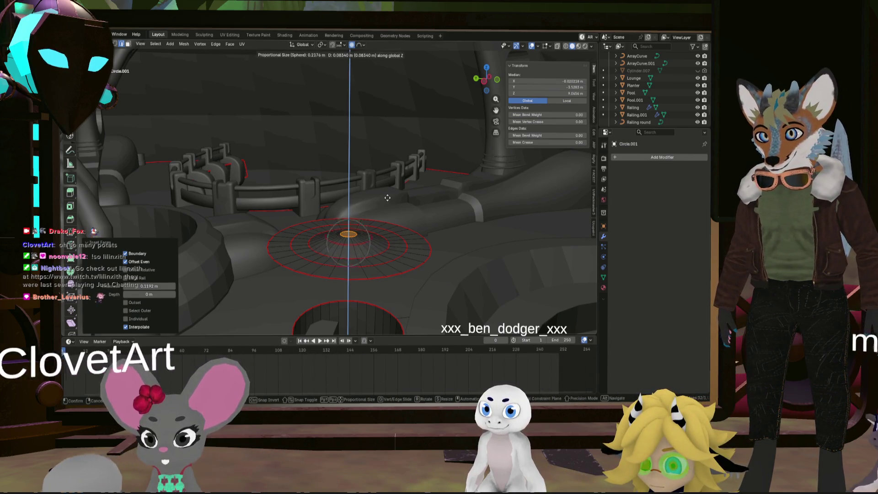
{"action": "scroll", "coordinate": [388, 194], "scroll_direction": "down", "scroll_amount": 11}
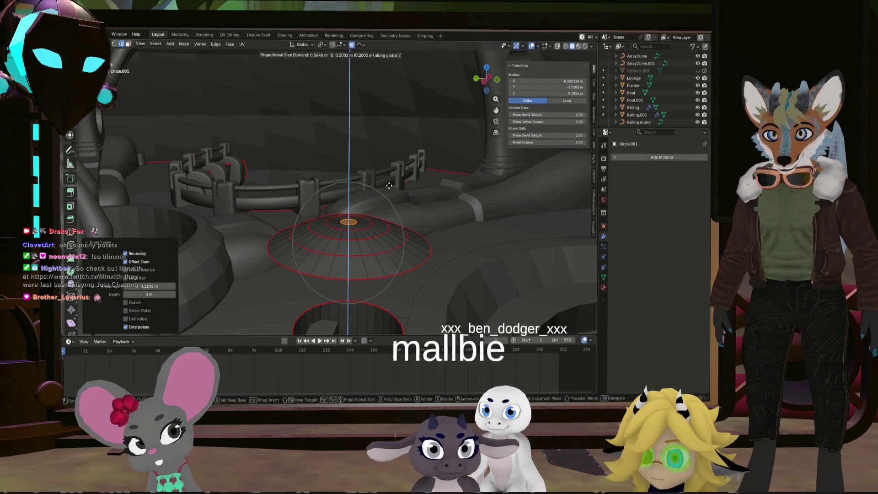
{"action": "left_click", "coordinate": [389, 185]}
- Select the dome's whole connected top cap
{"action": "mouse_move", "coordinate": [389, 185]}
{"action": "middle_mouse_down"}
{"action": "mouse_move", "coordinate": [304, 196]}
{"action": "mouse_move", "coordinate": [336, 221]}
{"action": "middle_mouse_up"}
{"action": "left_click", "coordinate": [336, 221]}
{"action": "key", "text": "l"}
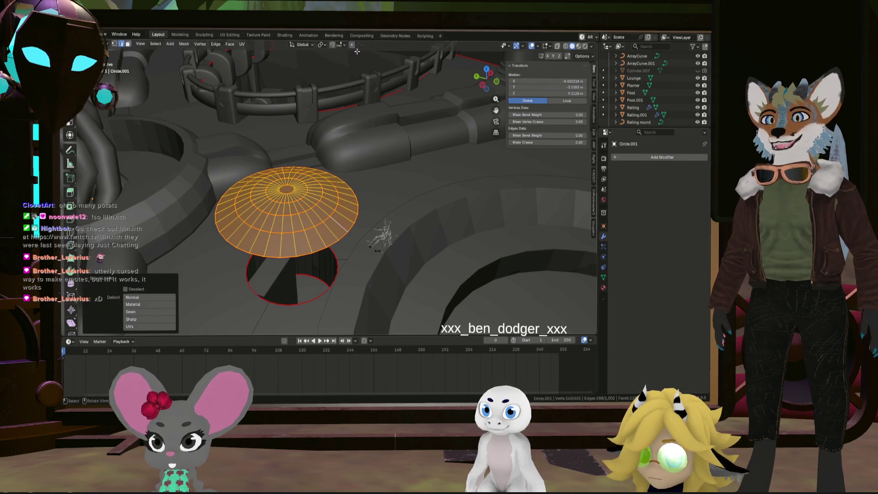
- Shrink the top cap, then add a centred loop cut around the dome and widen it
{"action": "key", "text": "s"}
{"action": "left_click", "coordinate": [418, 227]}
{"action": "mouse_move", "coordinate": [419, 227]}
{"action": "middle_mouse_down"}
{"action": "mouse_move", "coordinate": [363, 223]}
{"action": "mouse_move", "coordinate": [363, 201]}
{"action": "mouse_move", "coordinate": [324, 152]}
{"action": "middle_mouse_up"}
{"action": "left_click", "coordinate": [335, 139]}
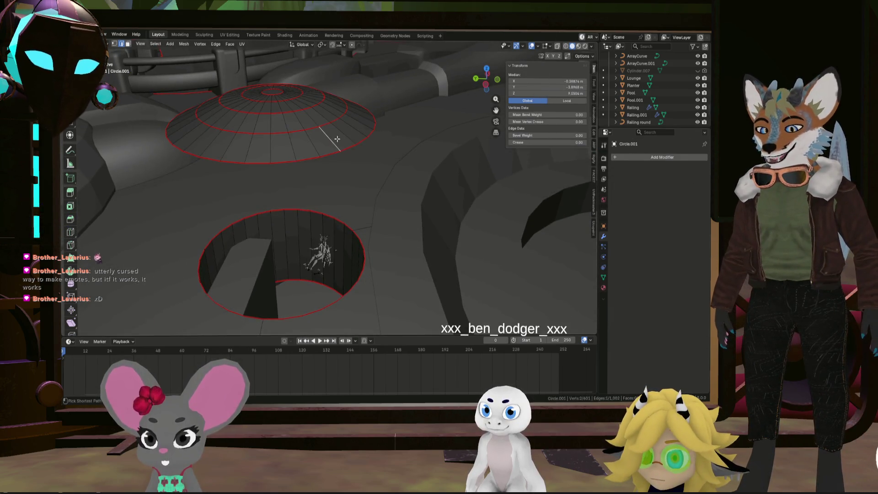
{"action": "key", "text": "ctrl+r"}
{"action": "left_click", "coordinate": [347, 139]}
{"action": "right_click", "coordinate": [349, 139]}
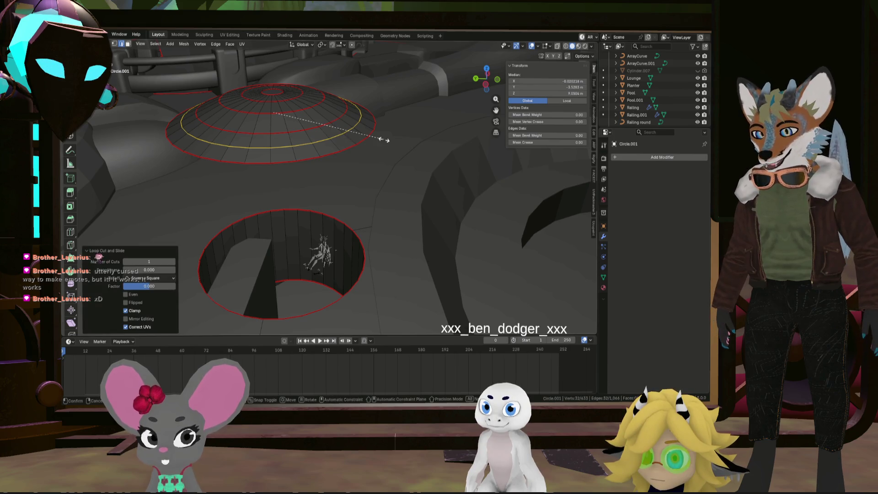
{"action": "right_click", "coordinate": [390, 137]}
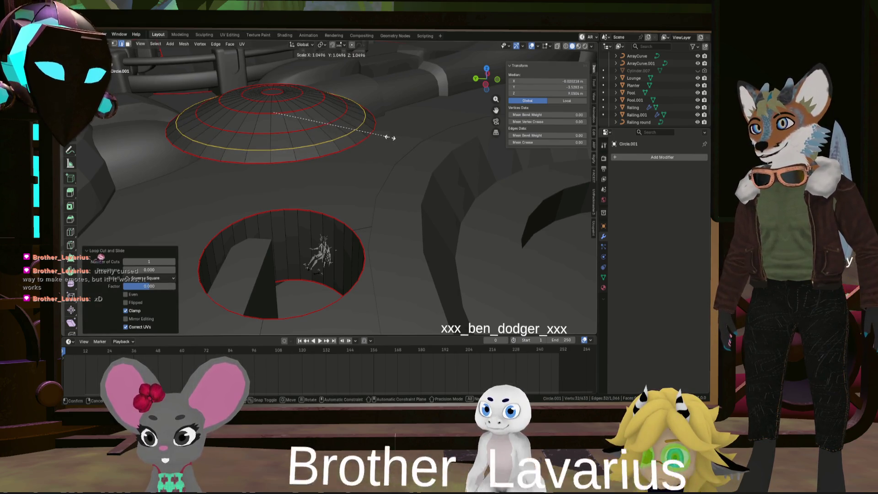
{"action": "left_click", "coordinate": [334, 121], "text": "alt"}
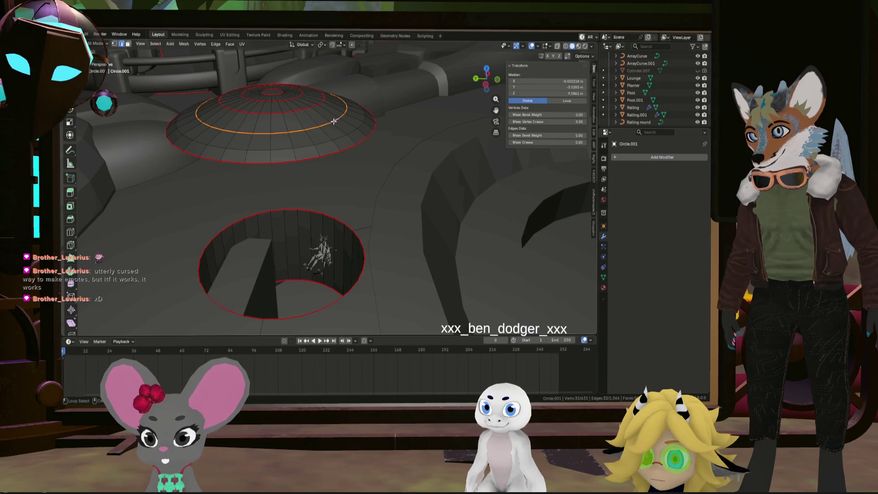
{"action": "key", "text": "s"}
{"action": "left_click", "coordinate": [403, 121]}
- Extrude the dome's bottom rim about 0.085 m downward along Z
{"action": "middle_click_drag", "start_coordinate": [402, 122], "coordinate": [345, 148]}
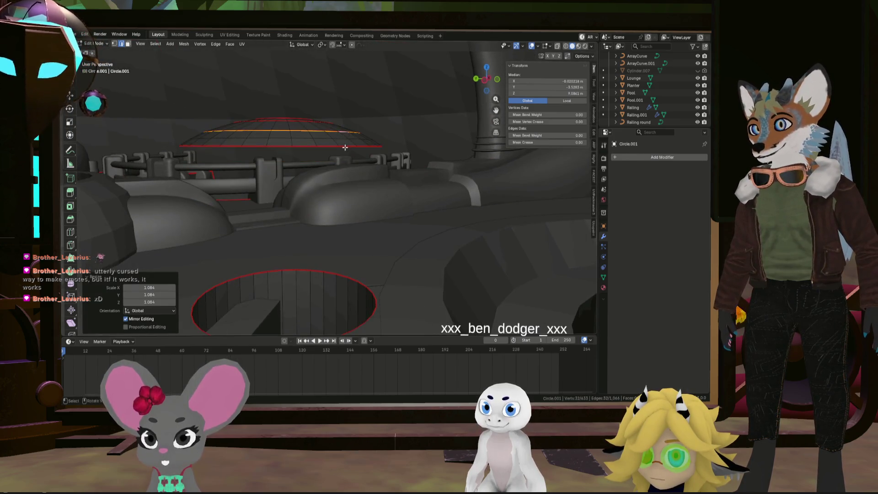
{"action": "left_click", "coordinate": [347, 146], "text": "alt"}
{"action": "key", "text": "e"}
{"action": "key", "text": "z"}
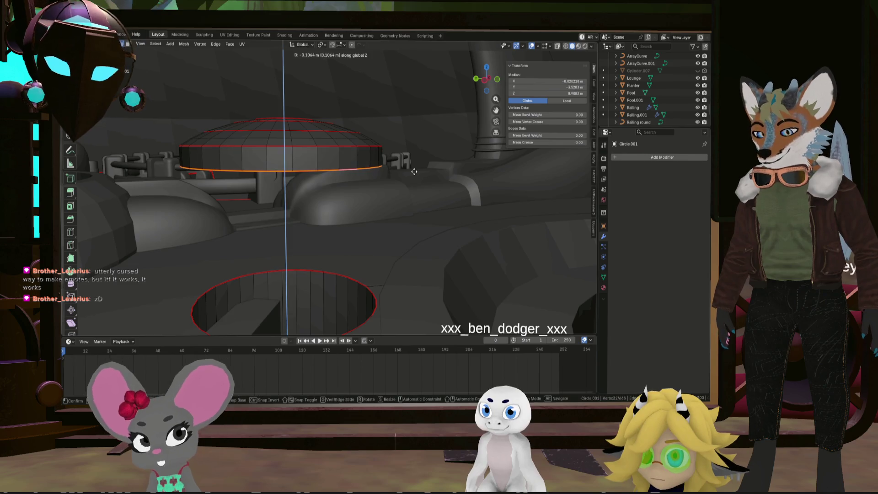
{"action": "left_click", "coordinate": [414, 168]}
{"action": "middle_click_drag", "start_coordinate": [413, 168], "coordinate": [367, 240]}
{"action": "scroll", "coordinate": [379, 217], "scroll_direction": "up", "scroll_amount": 2}
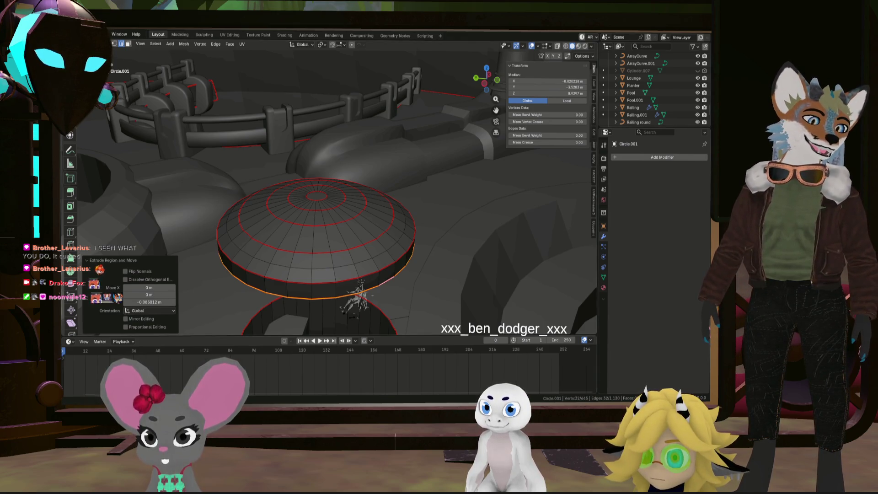
{"action": "middle_click_drag", "start_coordinate": [362, 295], "coordinate": [394, 259]}
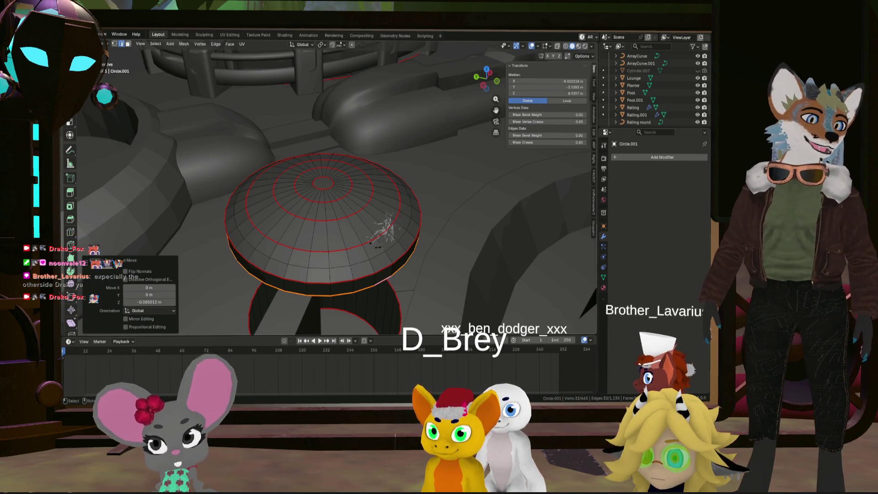
{"action": "mouse_move", "coordinate": [430, 231]}
{"action": "middle_mouse_down"}
{"action": "mouse_move", "coordinate": [434, 246]}
{"action": "mouse_move", "coordinate": [470, 222]}
{"action": "middle_mouse_up"}
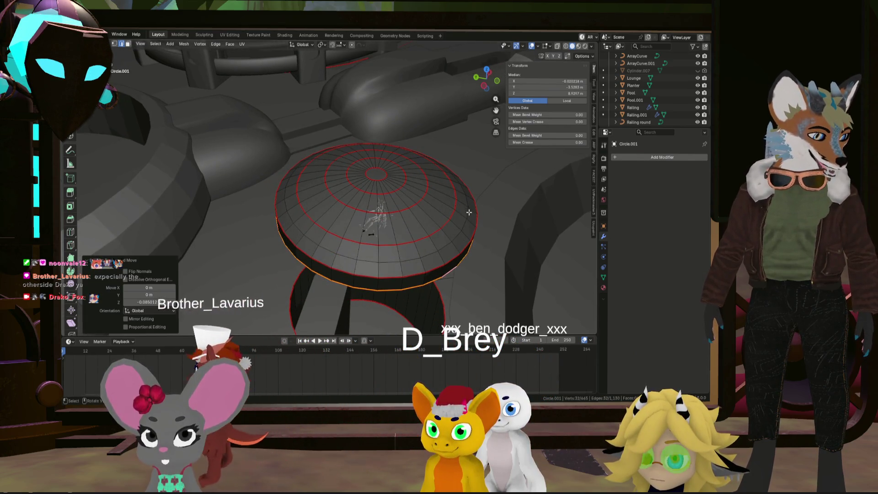
{"action": "scroll", "coordinate": [466, 220], "scroll_direction": "up", "scroll_amount": 4}
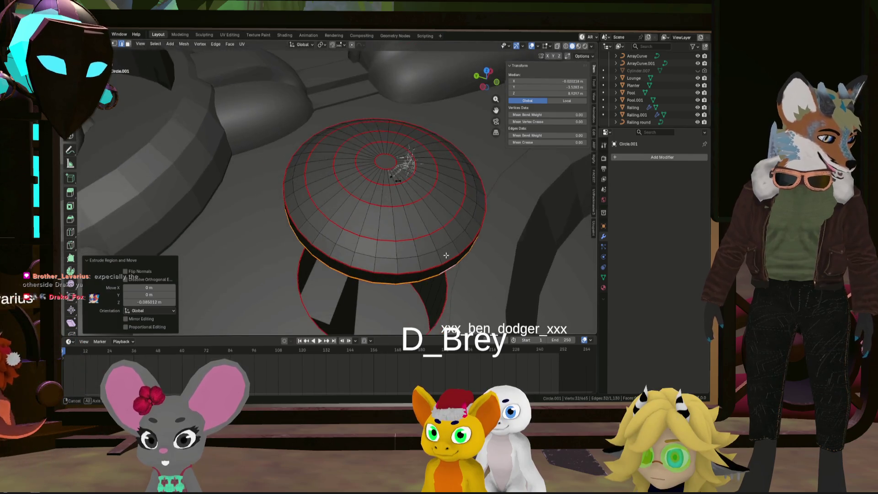
{"action": "mouse_move", "coordinate": [446, 240]}
{"action": "middle_mouse_down", "text": "shift"}
{"action": "mouse_move", "coordinate": [454, 246]}
{"action": "mouse_move", "coordinate": [434, 258]}
{"action": "middle_mouse_up", "text": "shift"}
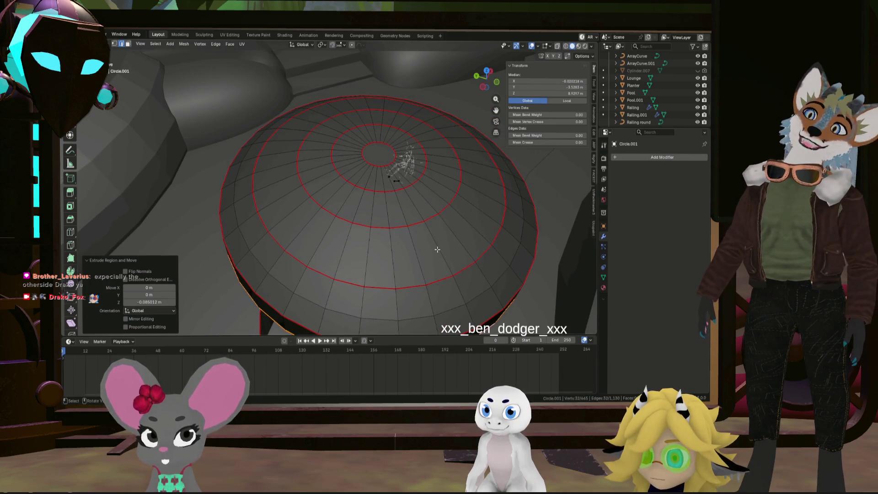
{"action": "scroll", "coordinate": [437, 250], "scroll_direction": "down", "scroll_amount": 6}
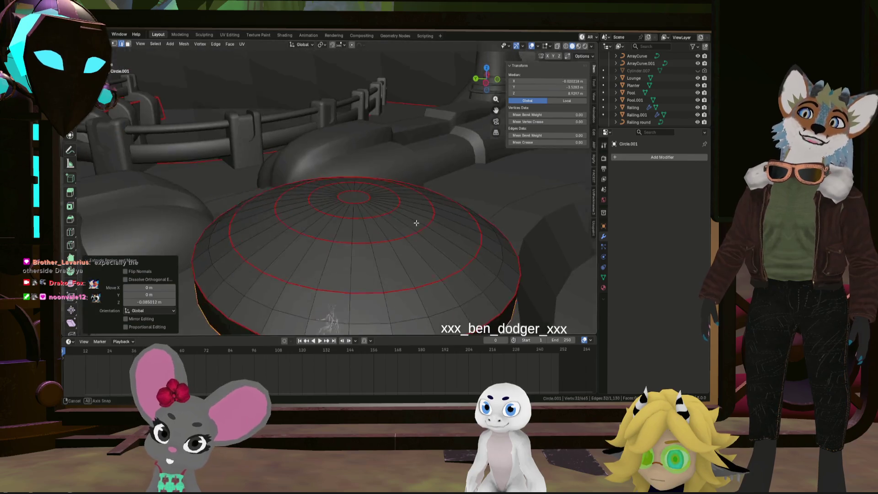
{"action": "mouse_move", "coordinate": [413, 267]}
{"action": "middle_mouse_down"}
{"action": "mouse_move", "coordinate": [430, 213]}
{"action": "mouse_move", "coordinate": [429, 252]}
{"action": "mouse_move", "coordinate": [427, 243]}
{"action": "mouse_move", "coordinate": [416, 267]}
{"action": "mouse_move", "coordinate": [424, 176]}
{"action": "mouse_move", "coordinate": [403, 196]}
{"action": "mouse_move", "coordinate": [368, 314]}
{"action": "mouse_move", "coordinate": [353, 279]}
{"action": "mouse_move", "coordinate": [371, 258]}
{"action": "middle_mouse_up"}
- Select the whole connected dome and separate it into its own object
{"action": "left_click", "coordinate": [367, 315]}
{"action": "key", "text": "l"}
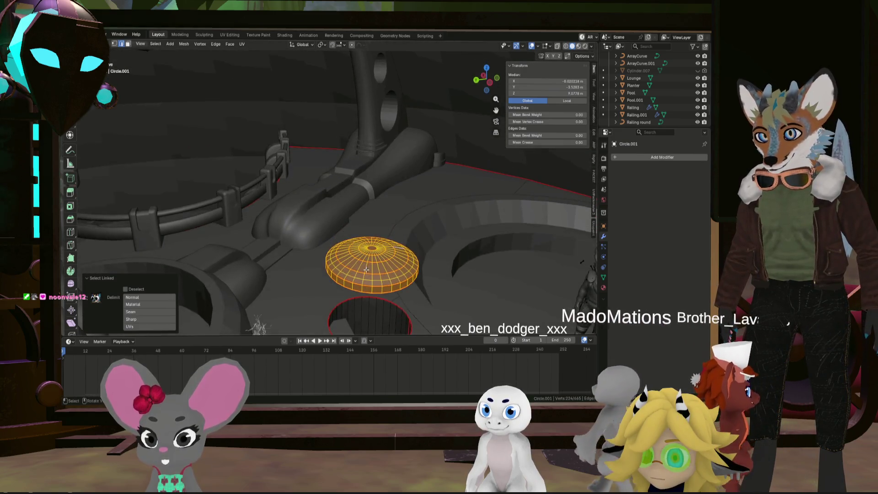
{"action": "key", "text": "KP_Decimal"}
{"action": "key", "text": "F3"}
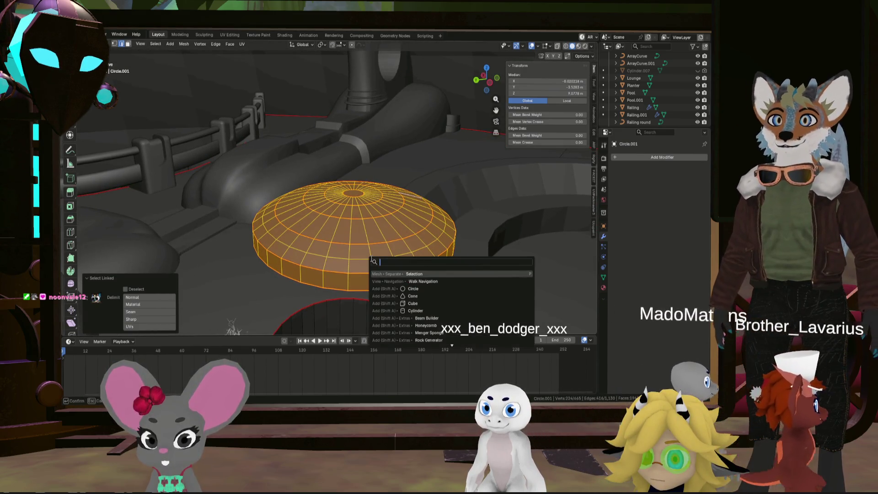
{"action": "left_click", "coordinate": [421, 274]}
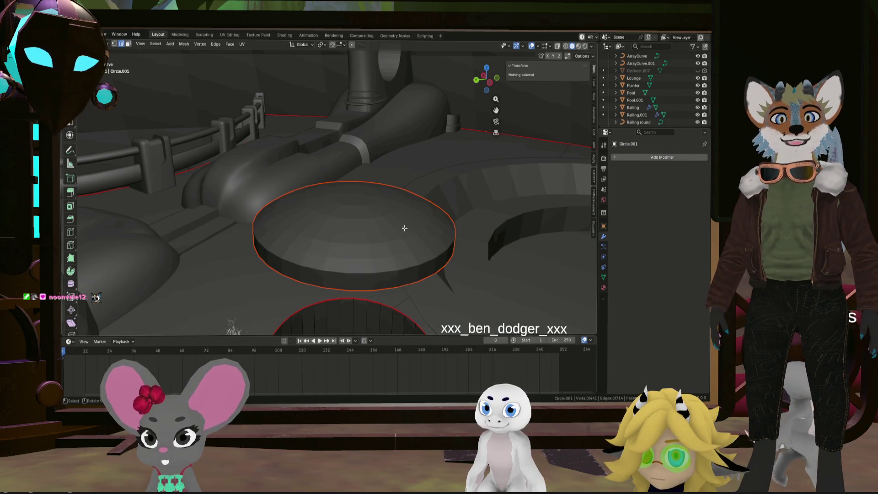
- Expand Collection 1 to show Circle.004 and return to Object Mode
{"action": "scroll", "coordinate": [684, 109], "scroll_direction": "down", "scroll_amount": 5}
{"action": "scroll", "coordinate": [679, 102], "scroll_direction": "down", "scroll_amount": 10}
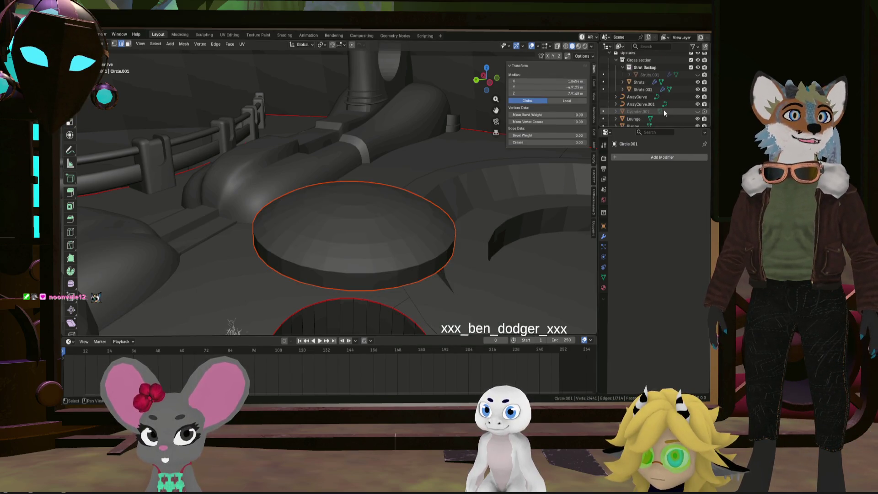
{"action": "scroll", "coordinate": [663, 109], "scroll_direction": "down", "scroll_amount": 8}
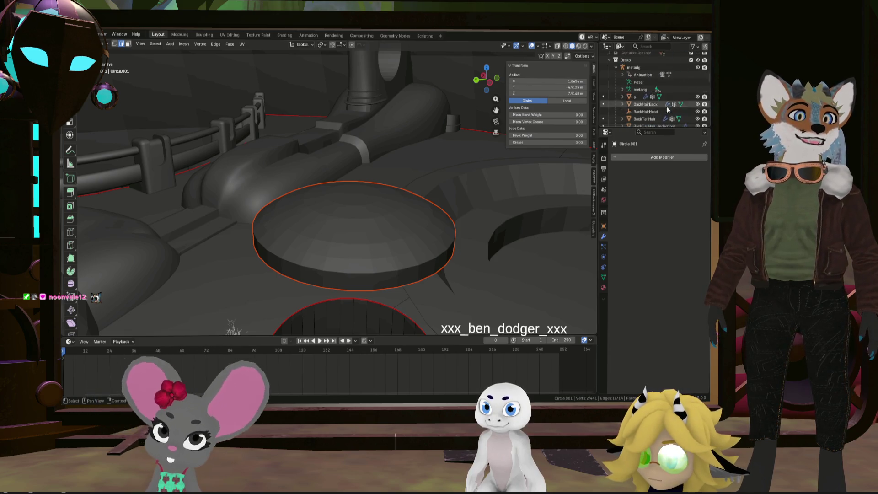
{"action": "scroll", "coordinate": [640, 97], "scroll_direction": "up", "scroll_amount": 20}
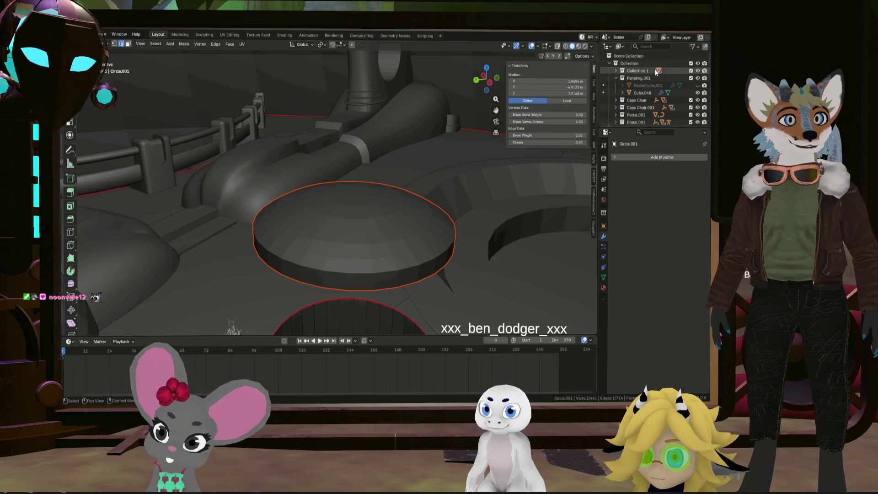
{"action": "left_click", "coordinate": [617, 71]}
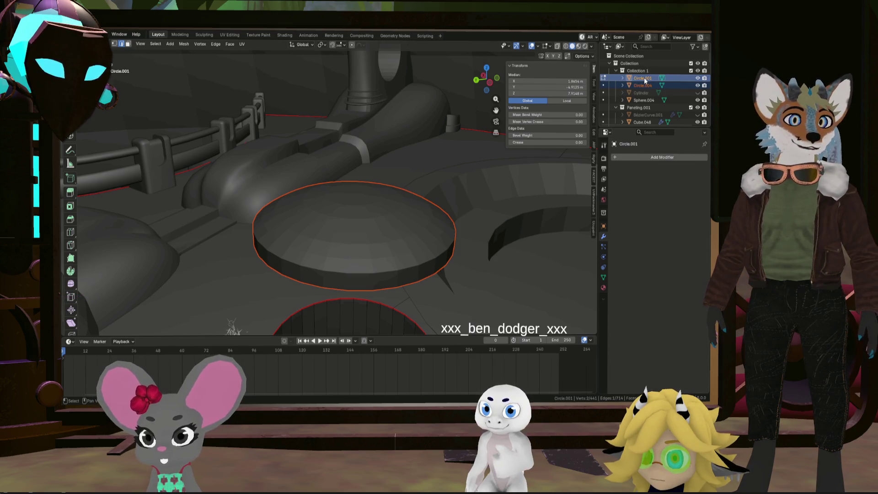
{"action": "left_click", "coordinate": [604, 78]}
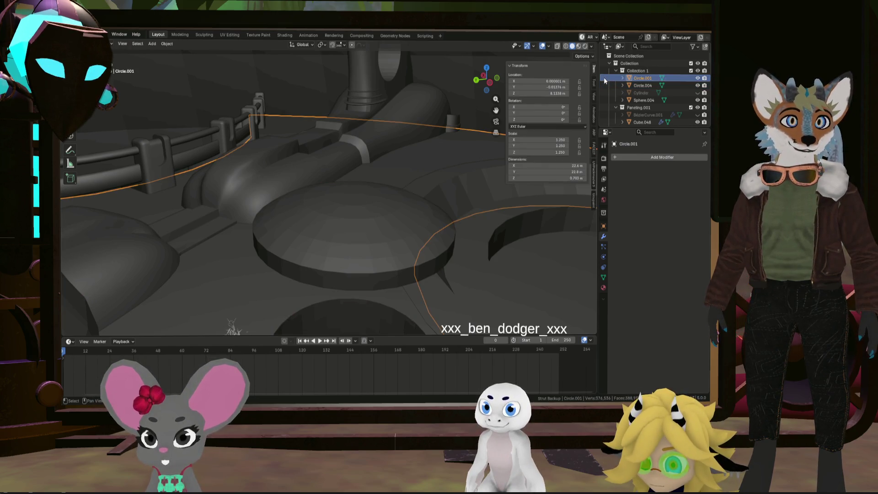
- Rename Circle.004 to 'Manhole' and drop it into the Structure collection
{"action": "left_click", "coordinate": [642, 86]}
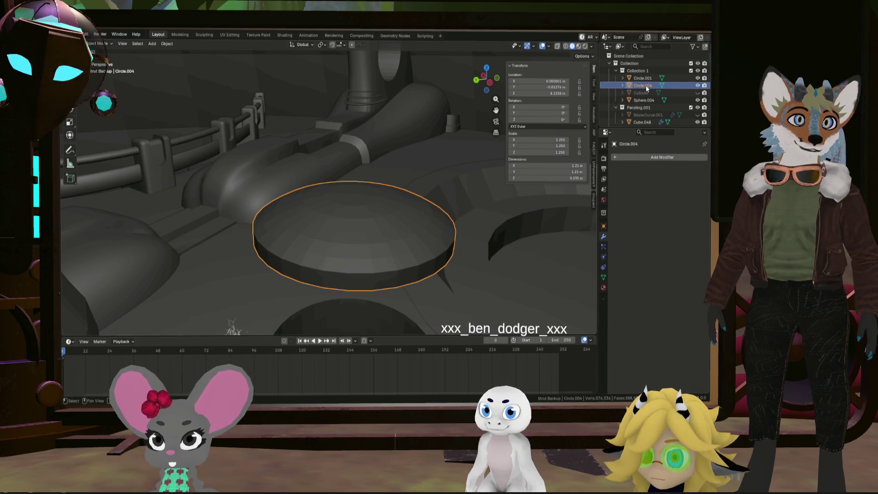
{"action": "type", "text": "Mar"}
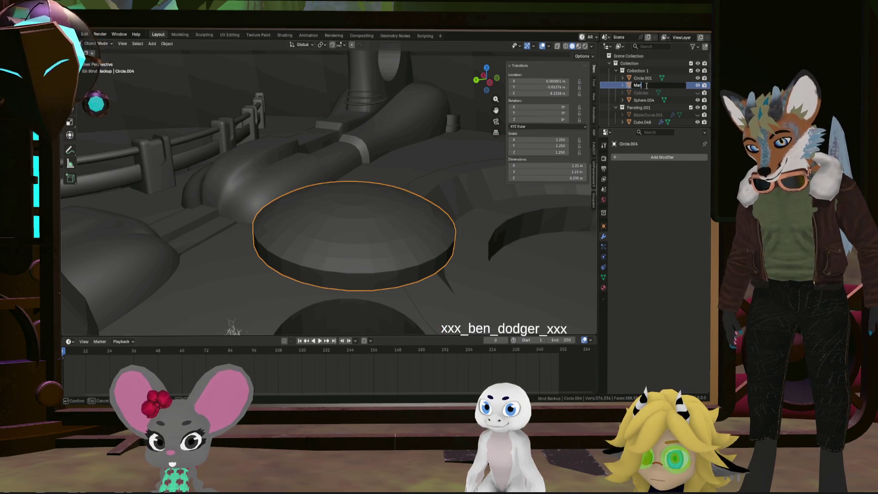
{"action": "type", "text": "le"}
{"action": "key", "text": "Return"}
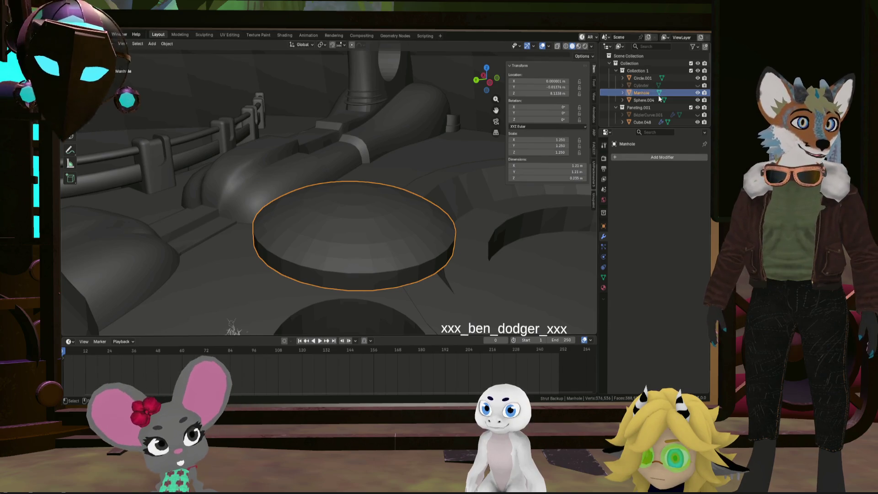
{"action": "mouse_move", "coordinate": [642, 92]}
{"action": "left_mouse_down"}
{"action": "mouse_move", "coordinate": [652, 180]}
{"action": "mouse_move", "coordinate": [659, 157]}
{"action": "left_mouse_up"}
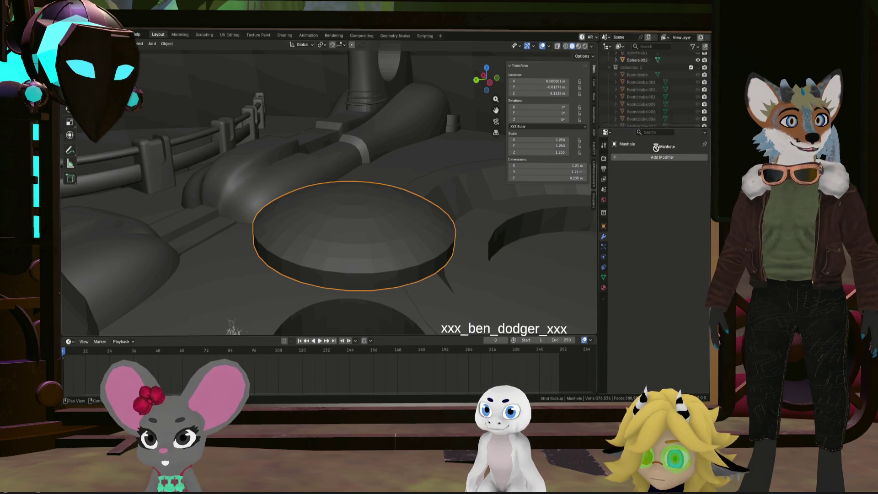
{"action": "mouse_move", "coordinate": [650, 34]}
{"action": "left_mouse_down"}
{"action": "mouse_move", "coordinate": [657, 124]}
{"action": "mouse_move", "coordinate": [654, 67]}
{"action": "left_mouse_up"}
{"action": "left_click_drag", "start_coordinate": [649, 111], "coordinate": [651, 111]}
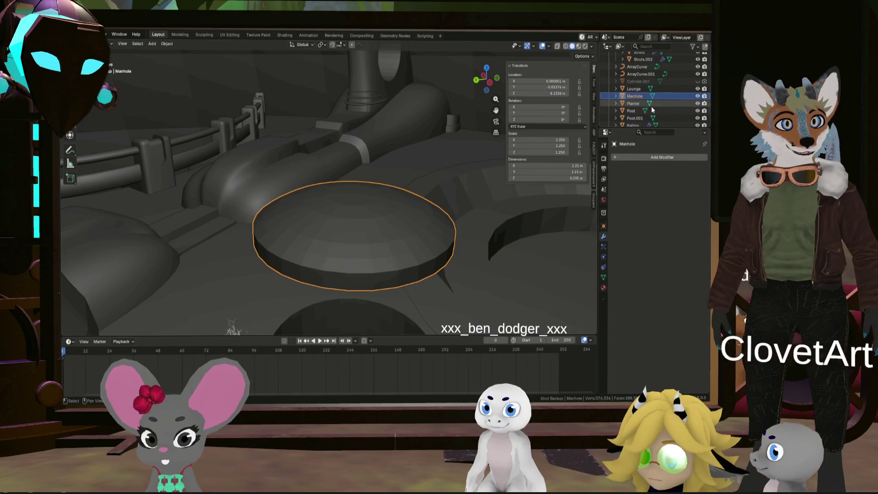
- Select the Manhole object and enter Edit Mode on its mesh
{"action": "scroll", "coordinate": [651, 111], "scroll_direction": "down", "scroll_amount": 5}
{"action": "left_click", "coordinate": [640, 97]}
{"action": "scroll", "coordinate": [640, 98], "scroll_direction": "down", "scroll_amount": 1}
{"action": "double_click", "coordinate": [635, 86]}
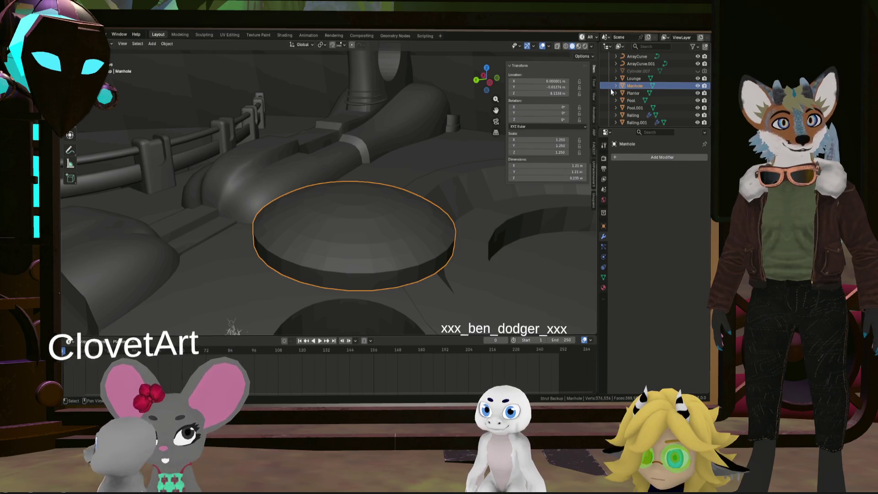
{"action": "key", "text": "Tab"}
{"action": "mouse_move", "coordinate": [403, 151]}
{"action": "middle_mouse_down"}
{"action": "mouse_move", "coordinate": [440, 166]}
{"action": "mouse_move", "coordinate": [444, 180]}
{"action": "mouse_move", "coordinate": [414, 200]}
{"action": "mouse_move", "coordinate": [422, 213]}
{"action": "middle_mouse_up"}
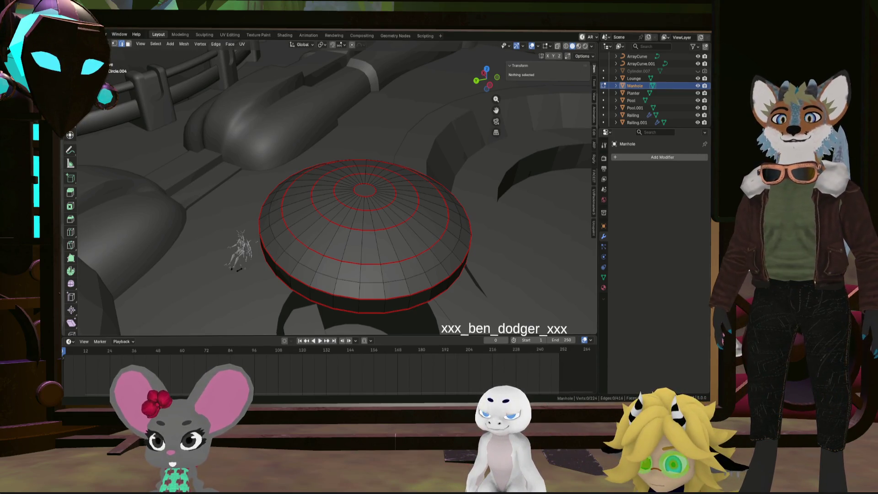
{"action": "middle_click_drag", "start_coordinate": [368, 219], "coordinate": [367, 168]}
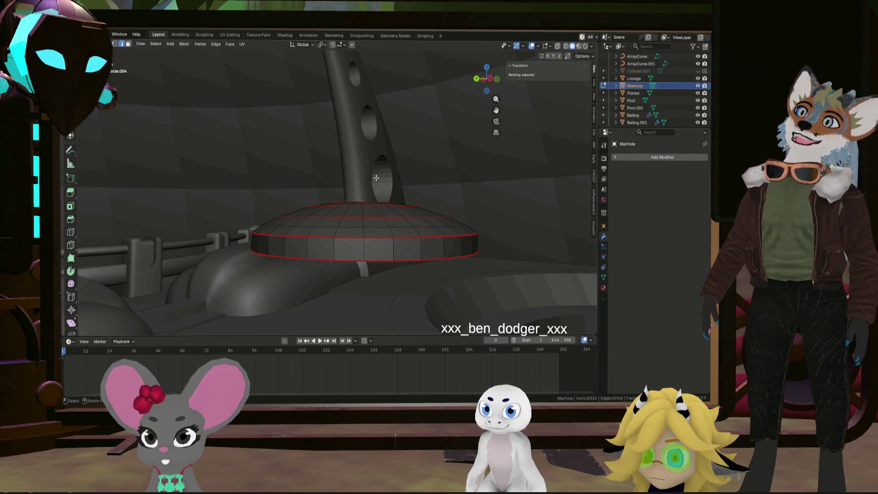
{"action": "mouse_move", "coordinate": [376, 179]}
{"action": "middle_mouse_down", "text": "shift"}
{"action": "mouse_move", "coordinate": [388, 164]}
{"action": "mouse_move", "coordinate": [380, 206]}
{"action": "mouse_move", "coordinate": [364, 198]}
{"action": "mouse_move", "coordinate": [361, 249]}
{"action": "mouse_move", "coordinate": [365, 232]}
{"action": "middle_mouse_up", "text": "shift"}
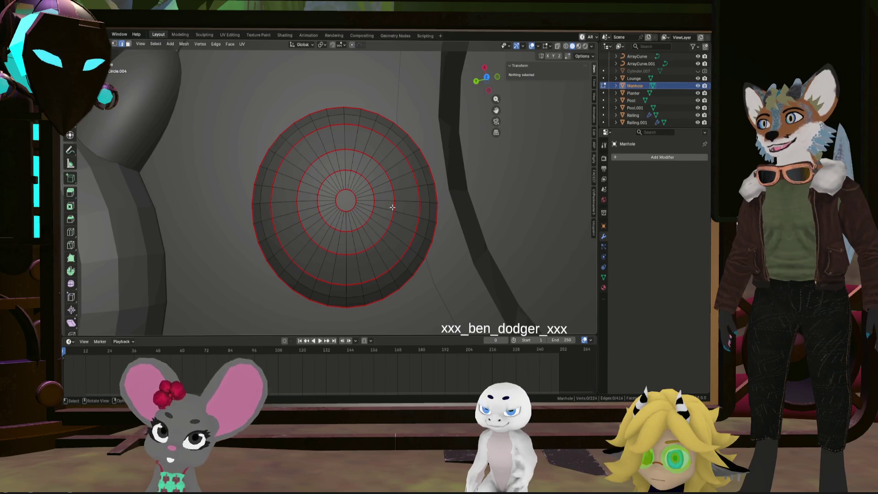
{"action": "left_click", "coordinate": [354, 203]}
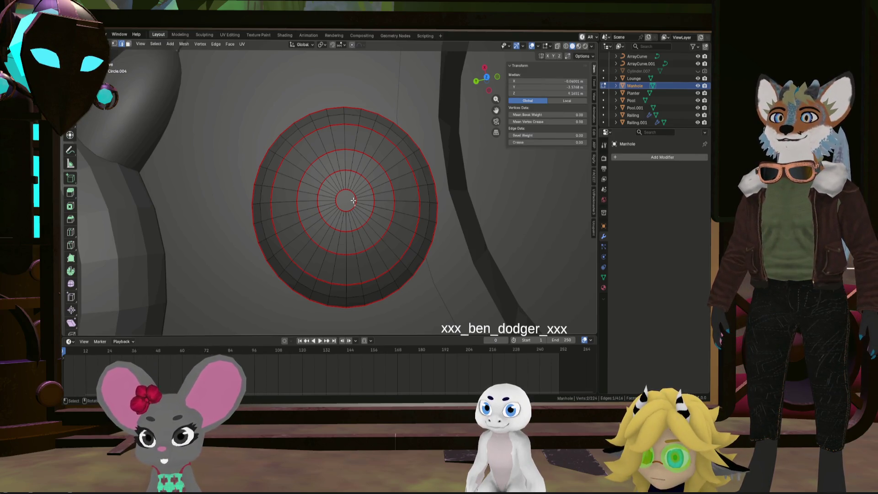
{"action": "mouse_move", "coordinate": [354, 200]}
{"action": "middle_mouse_down"}
{"action": "mouse_move", "coordinate": [369, 196]}
{"action": "mouse_move", "coordinate": [373, 206]}
{"action": "middle_mouse_up"}
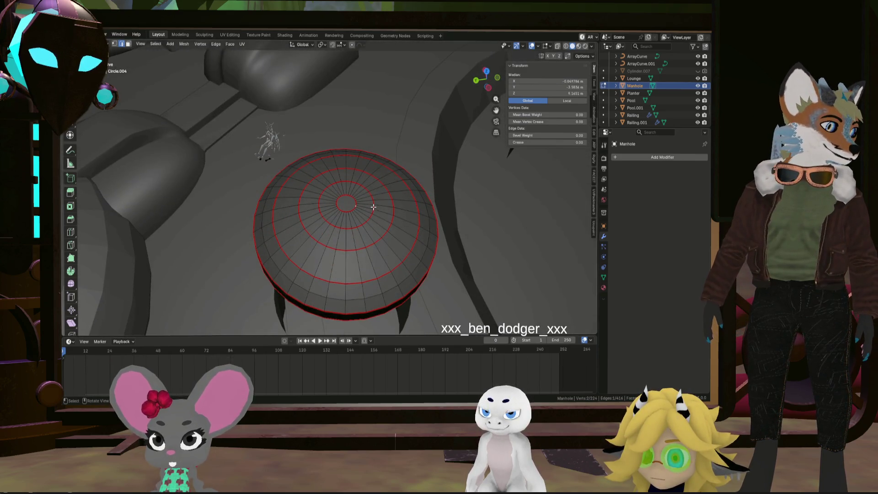
{"action": "scroll", "coordinate": [374, 207], "scroll_direction": "up", "scroll_amount": 4}
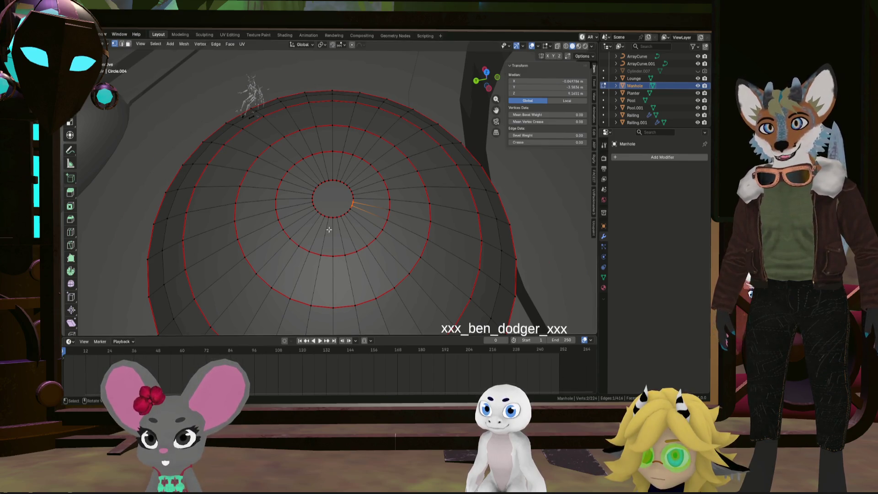
{"action": "scroll", "coordinate": [353, 193], "scroll_direction": "up", "scroll_amount": 1}
{"action": "left_click", "coordinate": [497, 85]}
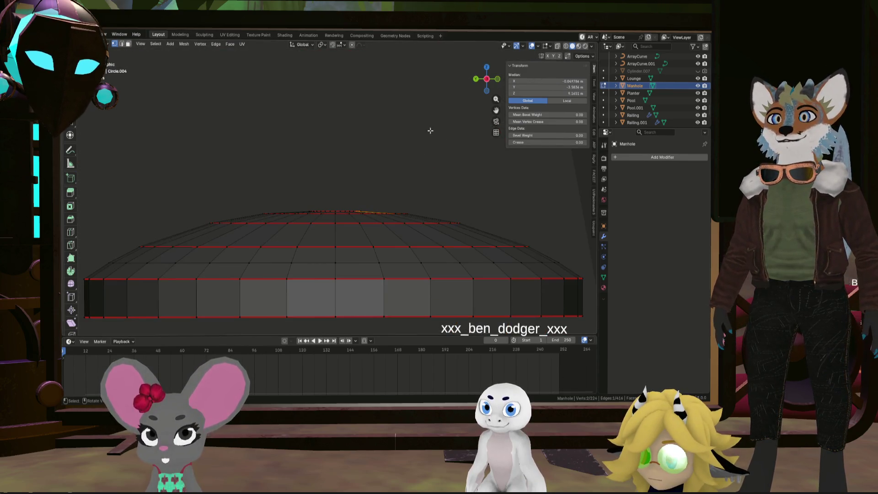
{"action": "scroll", "coordinate": [352, 217], "scroll_direction": "up", "scroll_amount": 5}
{"action": "mouse_move", "coordinate": [352, 217]}
{"action": "middle_mouse_down"}
{"action": "mouse_move", "coordinate": [355, 291]}
{"action": "mouse_move", "coordinate": [445, 151]}
{"action": "mouse_move", "coordinate": [427, 190]}
{"action": "mouse_move", "coordinate": [431, 205]}
{"action": "middle_mouse_up"}
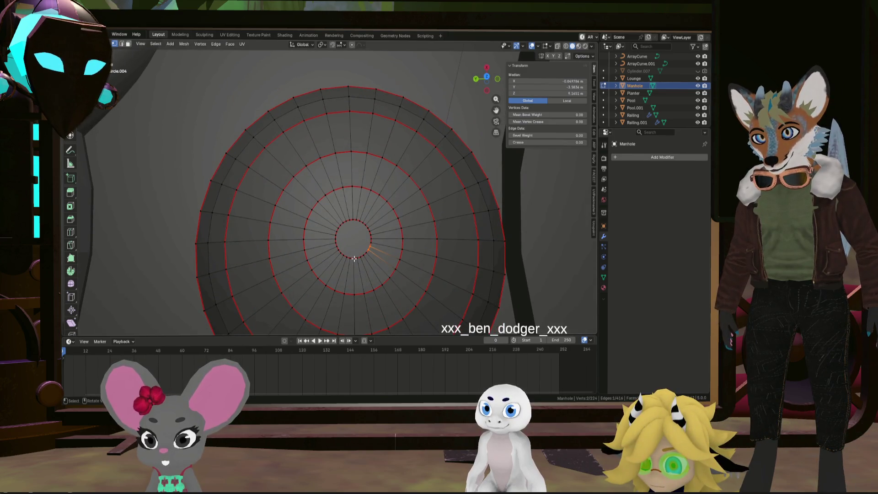
{"action": "left_click", "coordinate": [354, 259]}
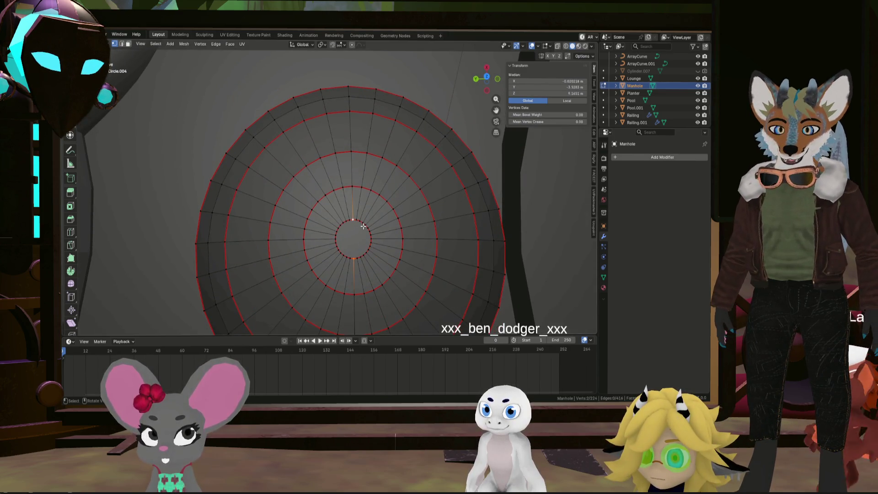
{"action": "key", "text": "f"}
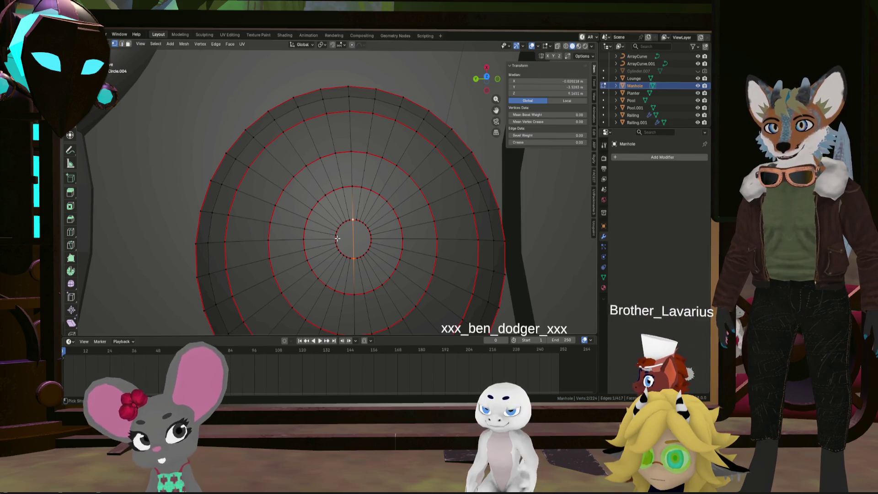
{"action": "key", "text": "k"}
{"action": "left_click", "coordinate": [336, 239]}
{"action": "left_click", "coordinate": [371, 239]}
{"action": "key", "text": "Return"}
{"action": "mouse_move", "coordinate": [372, 242]}
{"action": "middle_mouse_down"}
{"action": "mouse_move", "coordinate": [386, 255]}
{"action": "mouse_move", "coordinate": [386, 155]}
{"action": "mouse_move", "coordinate": [400, 186]}
{"action": "middle_mouse_up"}
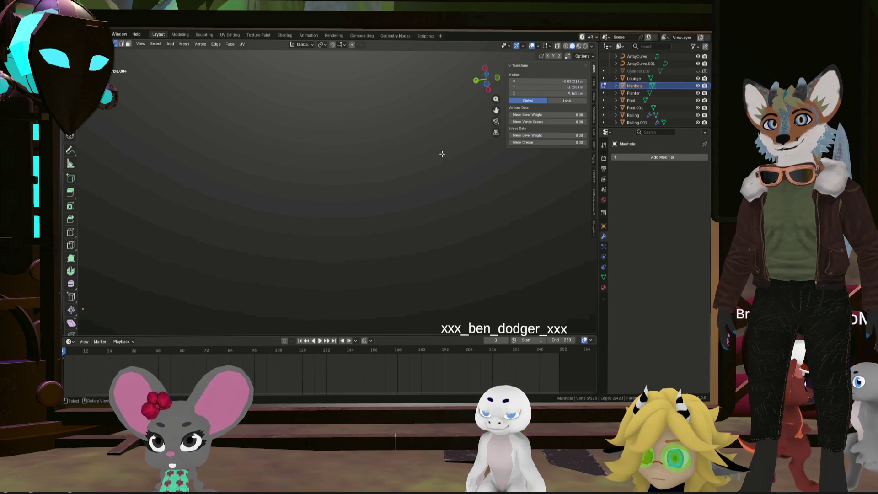
{"action": "mouse_move", "coordinate": [423, 166]}
{"action": "middle_mouse_down"}
{"action": "mouse_move", "coordinate": [402, 198]}
{"action": "mouse_move", "coordinate": [384, 190]}
{"action": "mouse_move", "coordinate": [391, 174]}
{"action": "mouse_move", "coordinate": [330, 304]}
{"action": "mouse_move", "coordinate": [291, 300]}
{"action": "middle_mouse_up"}
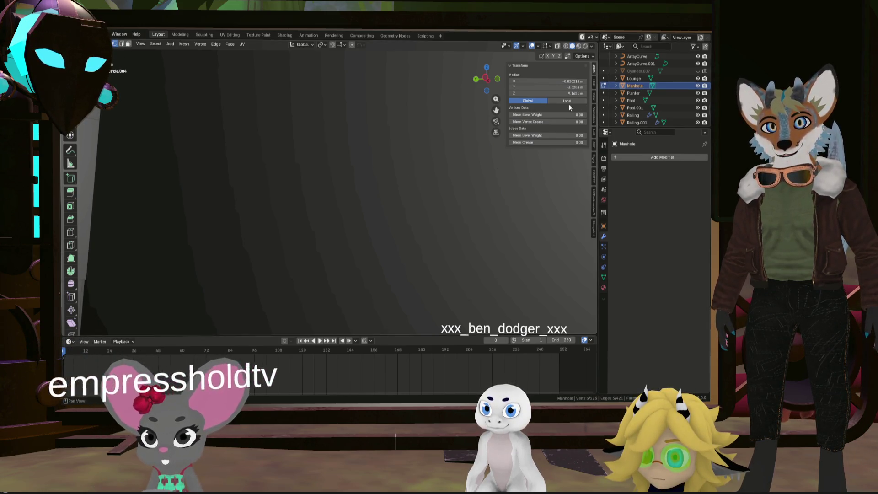
{"action": "scroll", "coordinate": [403, 167], "scroll_direction": "down", "scroll_amount": 5}
{"action": "scroll", "coordinate": [411, 162], "scroll_direction": "down", "scroll_amount": 10}
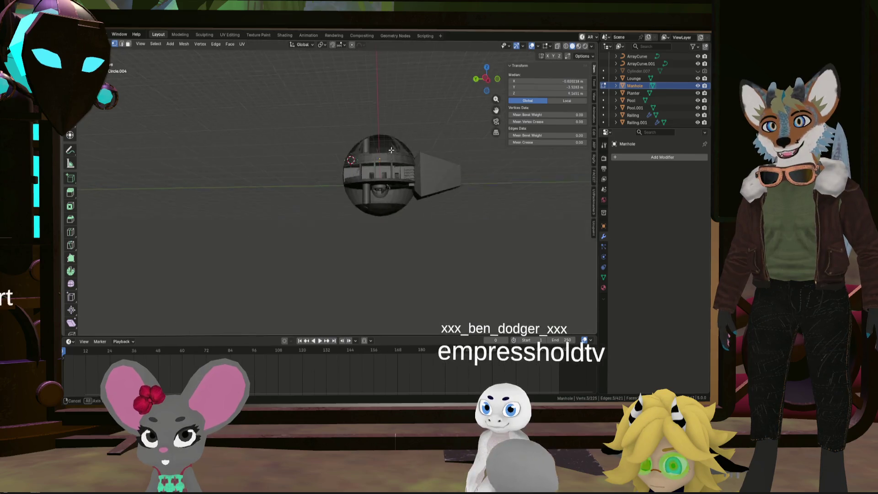
{"action": "scroll", "coordinate": [363, 251], "scroll_direction": "up", "scroll_amount": 3}
{"action": "scroll", "coordinate": [364, 251], "scroll_direction": "up", "scroll_amount": 8}
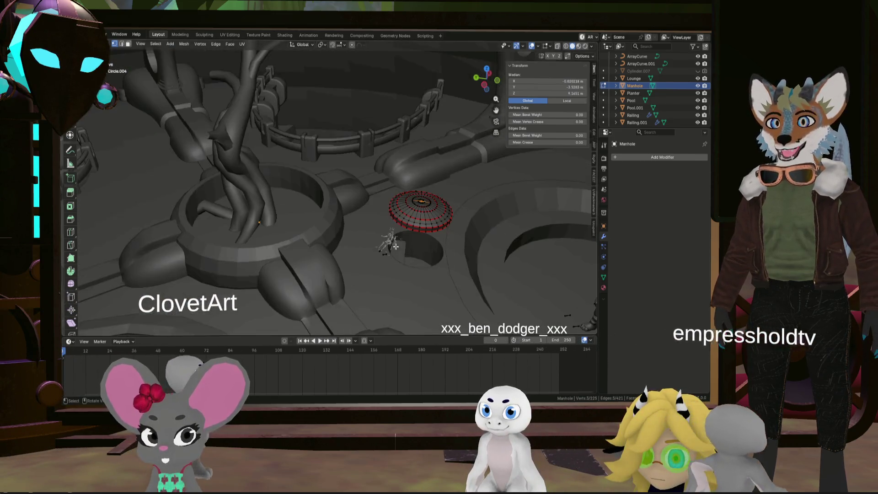
{"action": "middle_click_drag", "start_coordinate": [401, 208], "coordinate": [397, 197]}
{"action": "left_click", "coordinate": [396, 195], "text": "alt"}
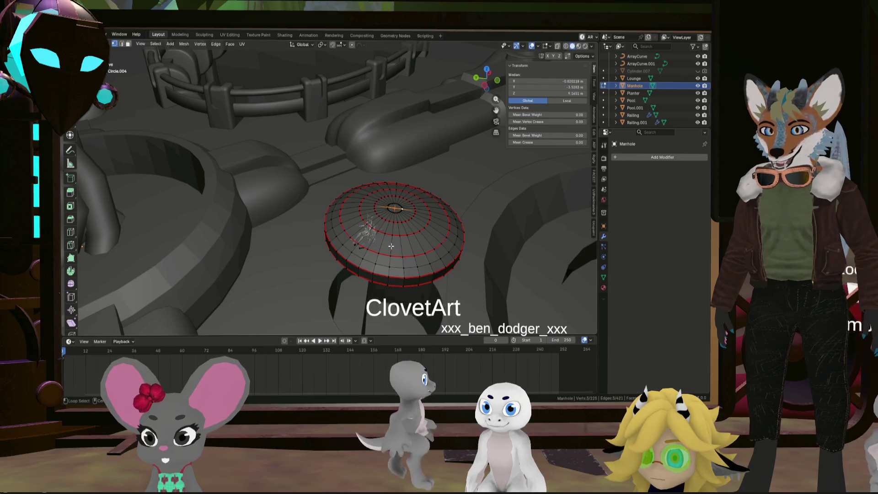
{"action": "left_click", "coordinate": [409, 209], "text": "alt+shift"}
{"action": "left_click", "coordinate": [381, 206], "text": "alt+shift"}
{"action": "scroll", "coordinate": [412, 240], "scroll_direction": "up", "scroll_amount": 2}
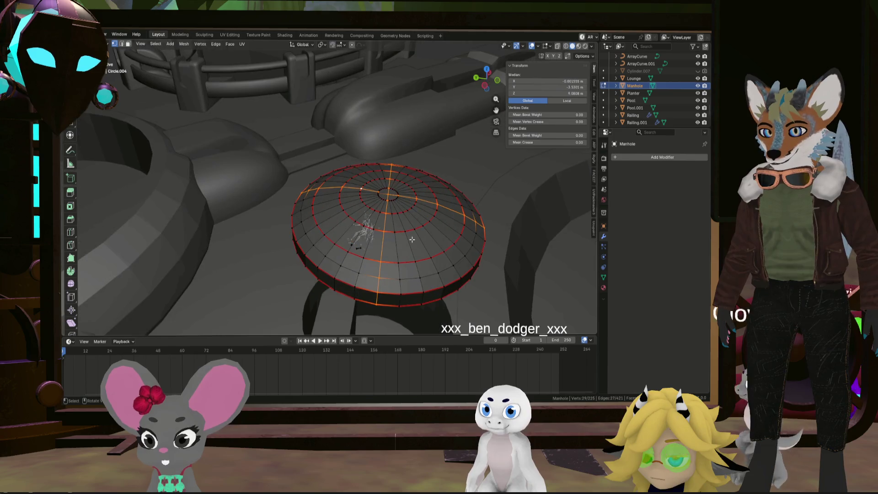
{"action": "mouse_move", "coordinate": [402, 228]}
{"action": "middle_mouse_down"}
{"action": "mouse_move", "coordinate": [388, 197]}
{"action": "mouse_move", "coordinate": [411, 183]}
{"action": "middle_mouse_up"}
{"action": "scroll", "coordinate": [389, 197], "scroll_direction": "up", "scroll_amount": 3}
{"action": "left_click", "coordinate": [388, 196], "text": "alt+shift"}
{"action": "left_click", "coordinate": [389, 196], "text": "alt+shift"}
{"action": "scroll", "coordinate": [411, 183], "scroll_direction": "up", "scroll_amount": 3}
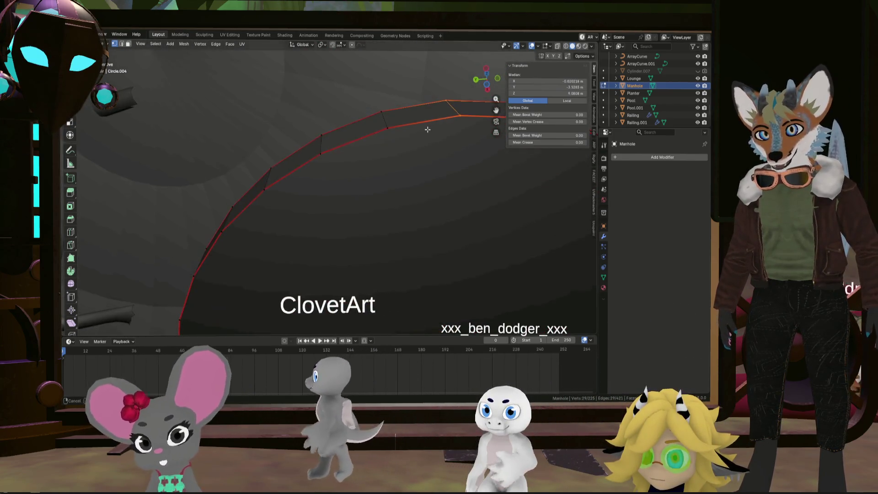
{"action": "middle_click_drag", "start_coordinate": [428, 130], "coordinate": [414, 155]}
{"action": "scroll", "coordinate": [443, 191], "scroll_direction": "down", "scroll_amount": 3}
{"action": "middle_click_drag", "start_coordinate": [443, 191], "coordinate": [373, 79]}
{"action": "scroll", "coordinate": [374, 79], "scroll_direction": "up", "scroll_amount": 4}
{"action": "mouse_move", "coordinate": [366, 232]}
{"action": "middle_mouse_down"}
{"action": "mouse_move", "coordinate": [398, 190]}
{"action": "mouse_move", "coordinate": [372, 219]}
{"action": "middle_mouse_up"}
{"action": "scroll", "coordinate": [401, 193], "scroll_direction": "down", "scroll_amount": 5}
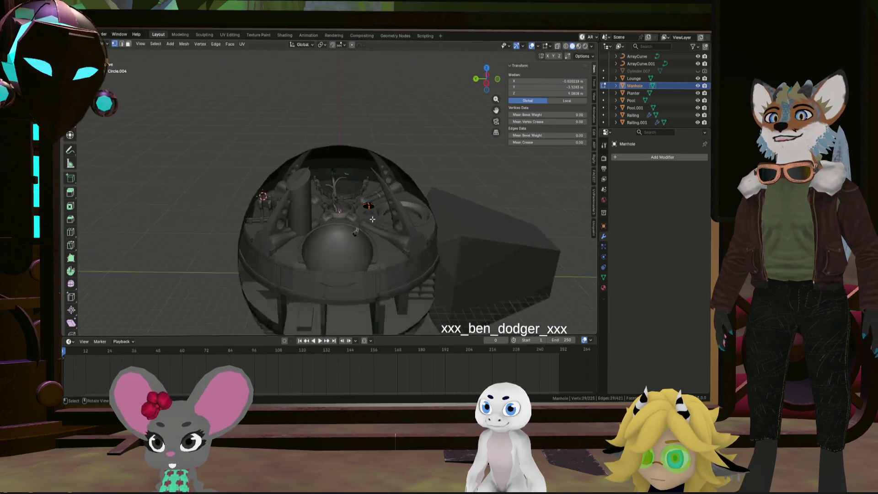
{"action": "scroll", "coordinate": [372, 219], "scroll_direction": "up", "scroll_amount": 5}
- Select the orange ring mesh and raise it straight up along Z
{"action": "key", "text": "l"}
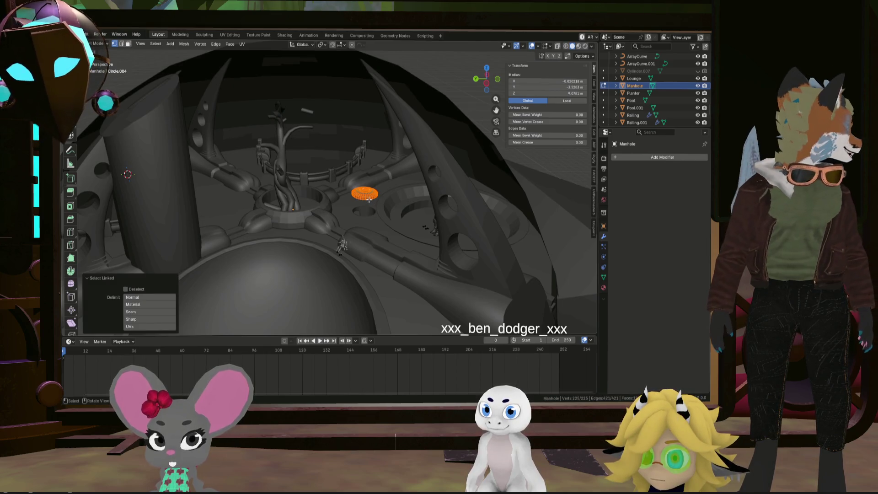
{"action": "key", "text": "g"}
{"action": "key", "text": "z"}
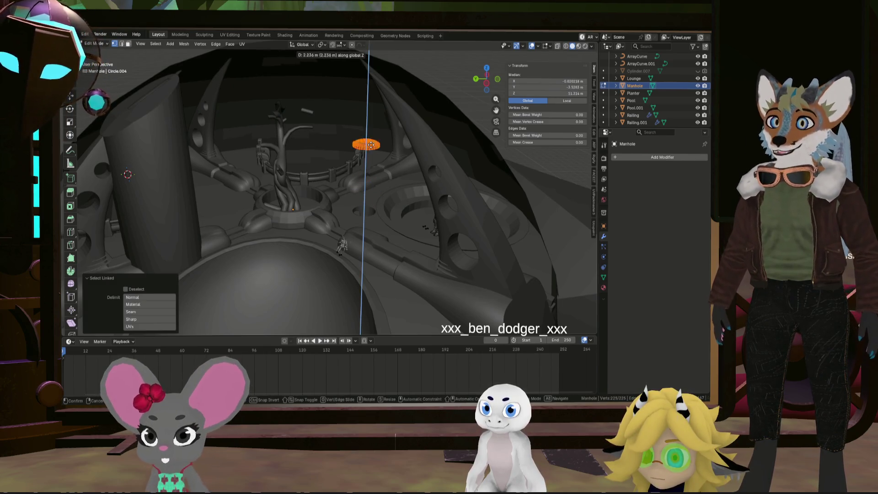
{"action": "left_click", "coordinate": [404, 123]}
{"action": "scroll", "coordinate": [404, 122], "scroll_direction": "down", "scroll_amount": 5}
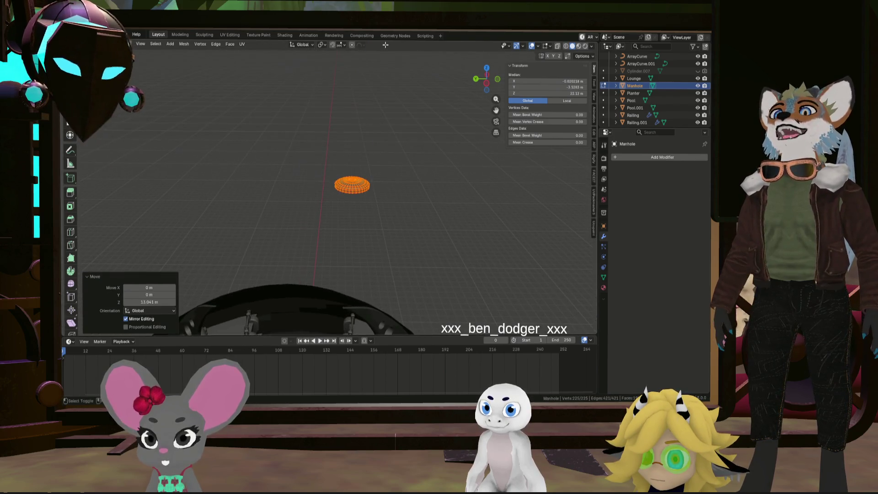
{"action": "mouse_move", "coordinate": [320, 197]}
{"action": "middle_mouse_down"}
{"action": "mouse_move", "coordinate": [284, 244]}
{"action": "mouse_move", "coordinate": [366, 225]}
{"action": "mouse_move", "coordinate": [377, 233]}
{"action": "middle_mouse_up"}
{"action": "scroll", "coordinate": [284, 244], "scroll_direction": "up", "scroll_amount": 5}
{"action": "scroll", "coordinate": [284, 243], "scroll_direction": "down", "scroll_amount": 5}
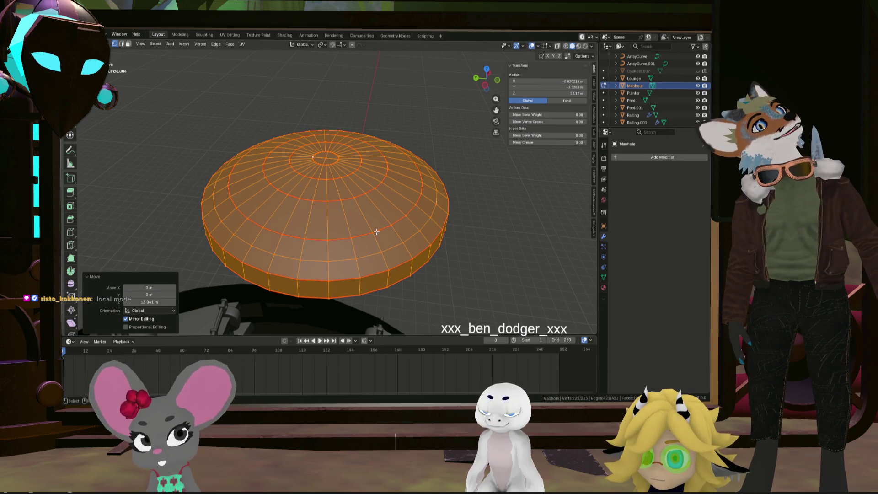
- Select the innermost edge loops at the dome's centre, viewed from below
{"action": "mouse_move", "coordinate": [367, 253]}
{"action": "middle_mouse_down"}
{"action": "mouse_move", "coordinate": [372, 208]}
{"action": "mouse_move", "coordinate": [370, 253]}
{"action": "middle_mouse_up"}
{"action": "key", "text": "KP_Divide"}
{"action": "middle_click_drag", "start_coordinate": [423, 200], "coordinate": [389, 165]}
{"action": "left_click", "coordinate": [388, 165]}
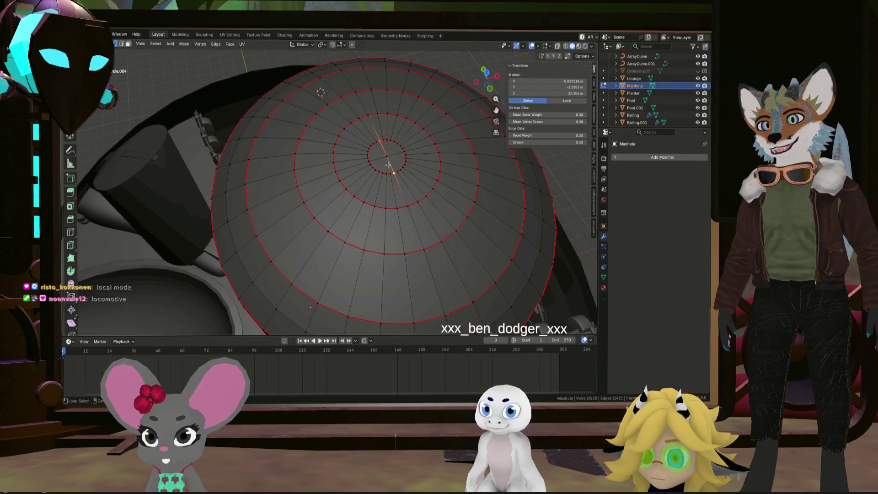
{"action": "left_click", "coordinate": [400, 186], "text": "alt"}
{"action": "middle_click_drag", "start_coordinate": [400, 187], "coordinate": [425, 208]}
{"action": "middle_click_drag", "start_coordinate": [426, 253], "coordinate": [417, 232]}
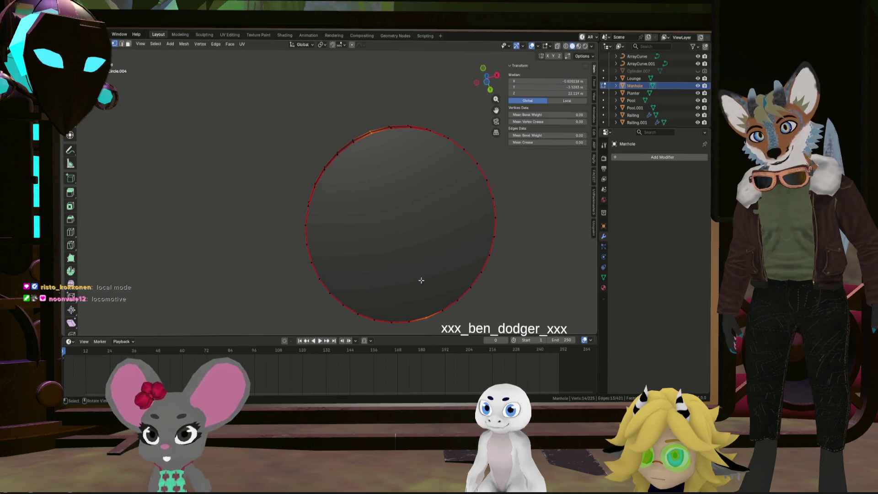
- Join pairs of rim vertices with J to cut two edges across the underside
{"action": "left_click", "coordinate": [427, 318]}
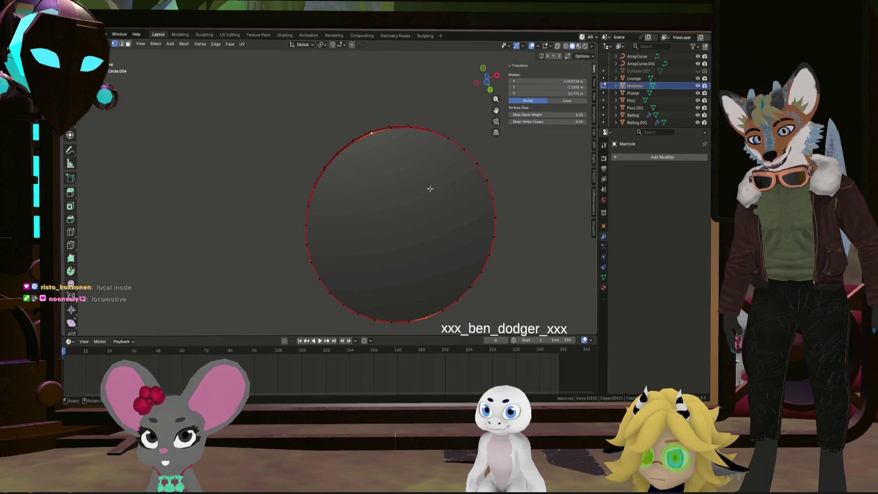
{"action": "key", "text": "j"}
{"action": "left_click", "coordinate": [489, 201]}
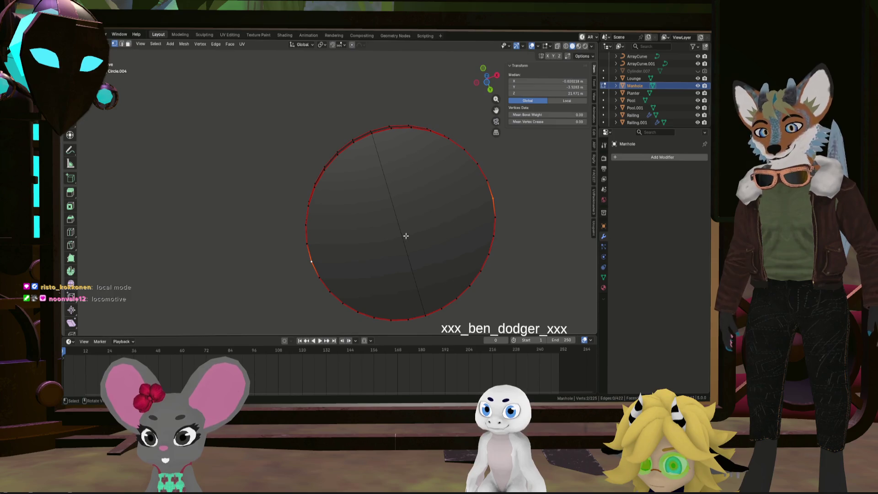
{"action": "key", "text": "j"}
{"action": "mouse_move", "coordinate": [407, 236]}
{"action": "middle_mouse_down"}
{"action": "mouse_move", "coordinate": [399, 224]}
{"action": "mouse_move", "coordinate": [419, 301]}
{"action": "mouse_move", "coordinate": [458, 318]}
{"action": "mouse_move", "coordinate": [442, 279]}
{"action": "mouse_move", "coordinate": [435, 209]}
{"action": "mouse_move", "coordinate": [420, 261]}
{"action": "mouse_move", "coordinate": [475, 270]}
{"action": "middle_mouse_up"}
- Select the whole connected dome and switch to a top orthographic view
{"action": "key", "text": "ctrl+l"}
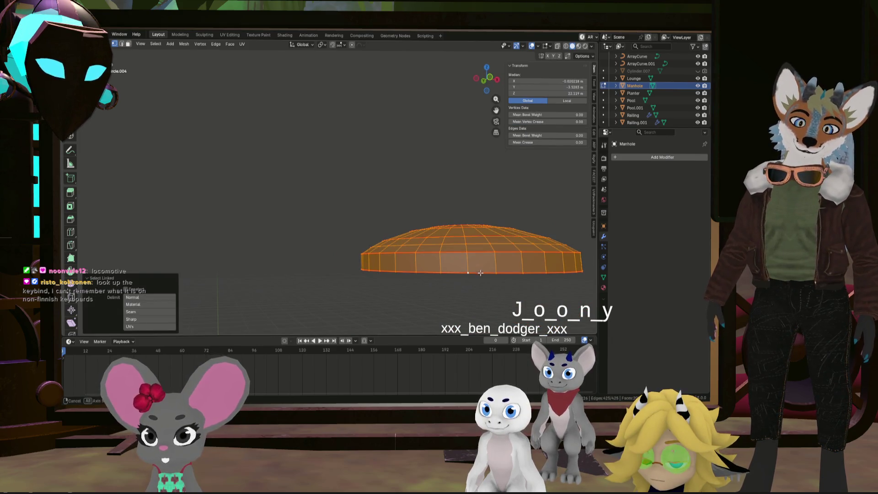
{"action": "key", "text": "KP_7"}
{"action": "scroll", "coordinate": [478, 265], "scroll_direction": "down", "scroll_amount": 4}
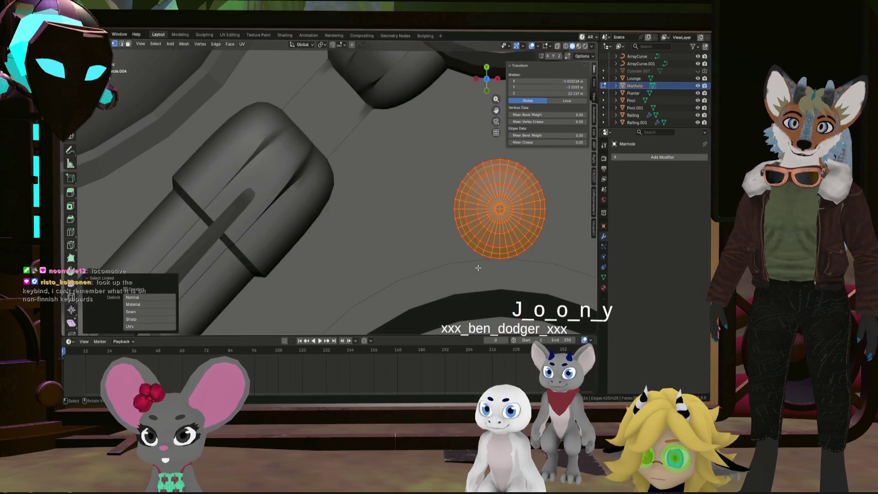
{"action": "scroll", "coordinate": [478, 265], "scroll_direction": "up", "scroll_amount": 3}
{"action": "scroll", "coordinate": [497, 258], "scroll_direction": "down", "scroll_amount": 10}
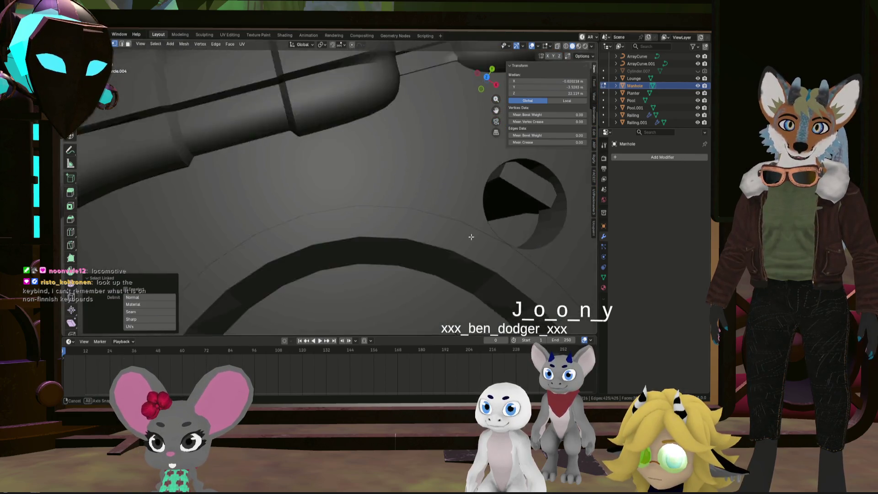
{"action": "middle_click_drag", "start_coordinate": [491, 213], "coordinate": [400, 219], "text": "shift"}
{"action": "scroll", "coordinate": [357, 224], "scroll_direction": "up", "scroll_amount": 5}
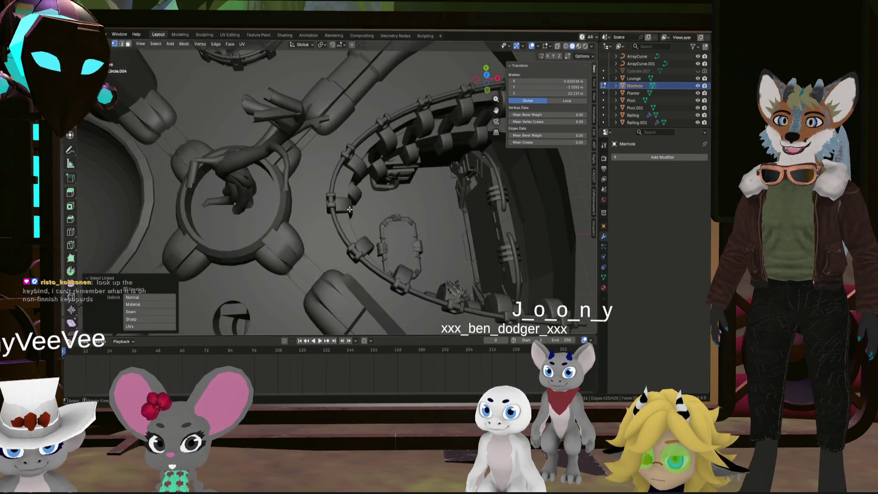
{"action": "scroll", "coordinate": [332, 232], "scroll_direction": "down", "scroll_amount": 5}
{"action": "scroll", "coordinate": [332, 232], "scroll_direction": "up", "scroll_amount": 4}
{"action": "middle_click_drag", "start_coordinate": [332, 232], "coordinate": [328, 183]}
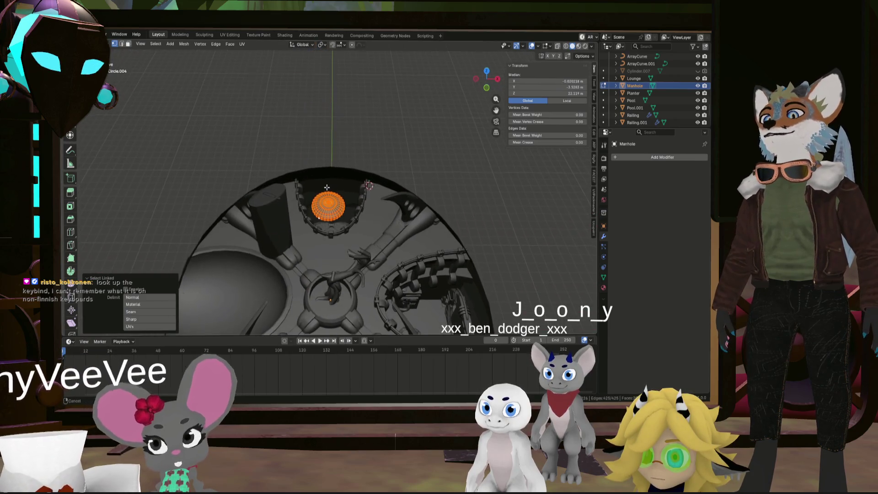
{"action": "key", "text": "grave"}
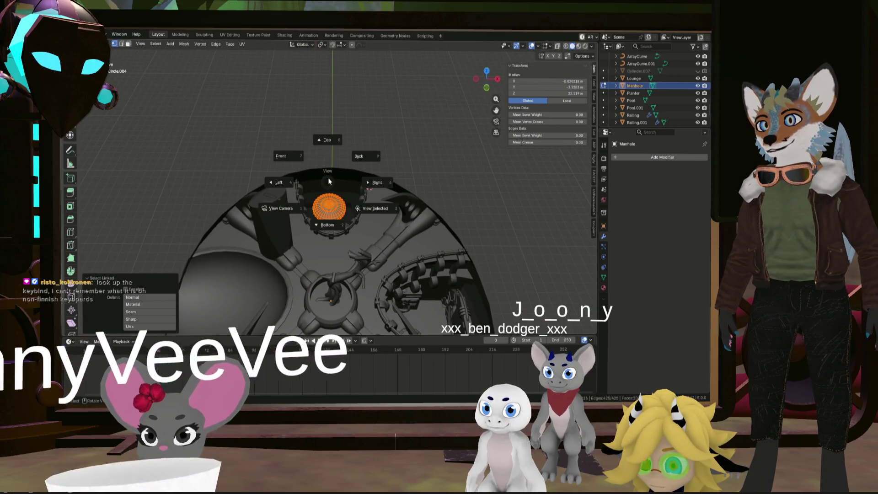
{"action": "left_click", "coordinate": [327, 139]}
{"action": "scroll", "coordinate": [327, 139], "scroll_direction": "up", "scroll_amount": 5}
{"action": "mouse_move", "coordinate": [328, 140]}
{"action": "middle_mouse_down"}
{"action": "mouse_move", "coordinate": [357, 134]}
{"action": "mouse_move", "coordinate": [279, 202]}
{"action": "mouse_move", "coordinate": [392, 88]}
{"action": "mouse_move", "coordinate": [464, 131]}
{"action": "mouse_move", "coordinate": [396, 232]}
{"action": "mouse_move", "coordinate": [398, 118]}
{"action": "mouse_move", "coordinate": [355, 221]}
{"action": "mouse_move", "coordinate": [508, 135]}
{"action": "middle_mouse_up"}
{"action": "middle_click_drag", "start_coordinate": [426, 132], "coordinate": [404, 139]}
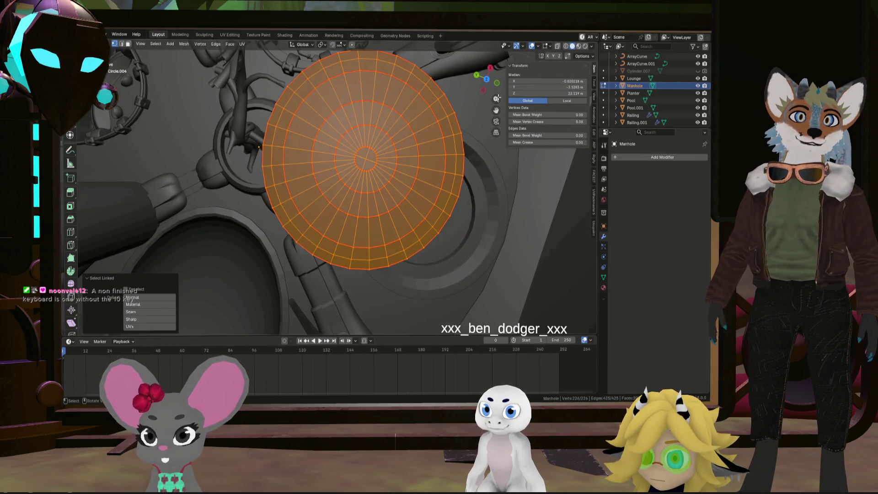
{"action": "left_click", "coordinate": [487, 80]}
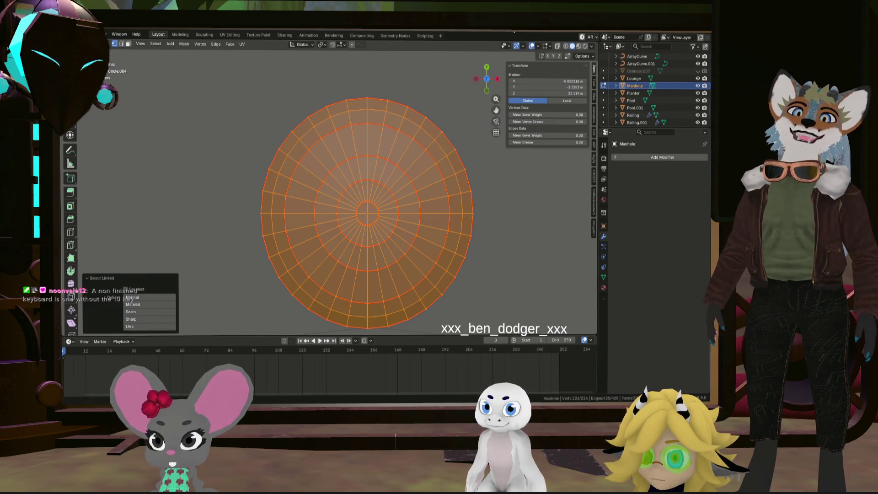
- Enable X-ray and box-select the upper half including the middle vertex row
{"action": "left_click", "coordinate": [558, 46]}
{"action": "mouse_move", "coordinate": [258, 212]}
{"action": "left_mouse_down"}
{"action": "mouse_move", "coordinate": [506, 141]}
{"action": "mouse_move", "coordinate": [507, 102]}
{"action": "left_mouse_up"}
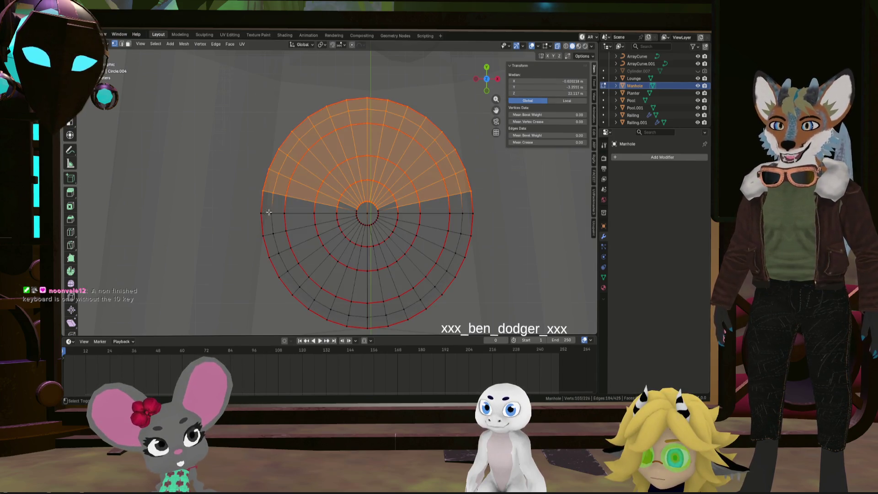
{"action": "left_click_drag", "start_coordinate": [257, 211], "coordinate": [505, 74], "text": "shift"}
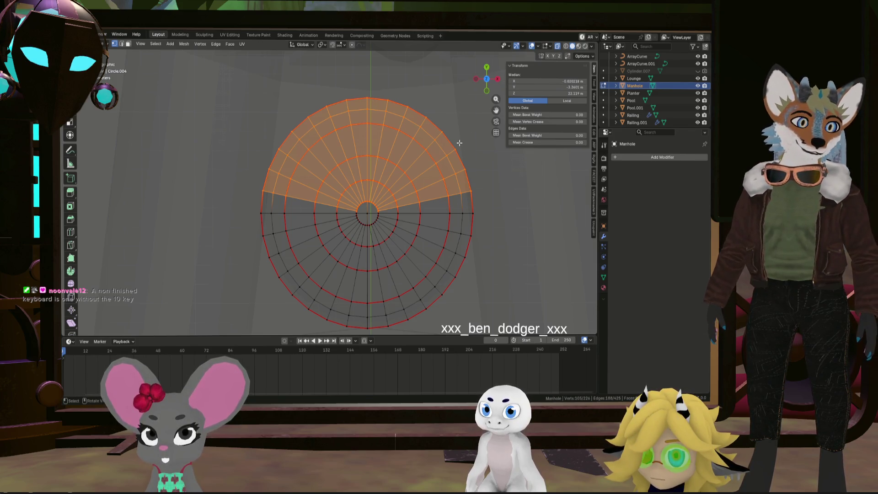
{"action": "left_click", "coordinate": [499, 79]}
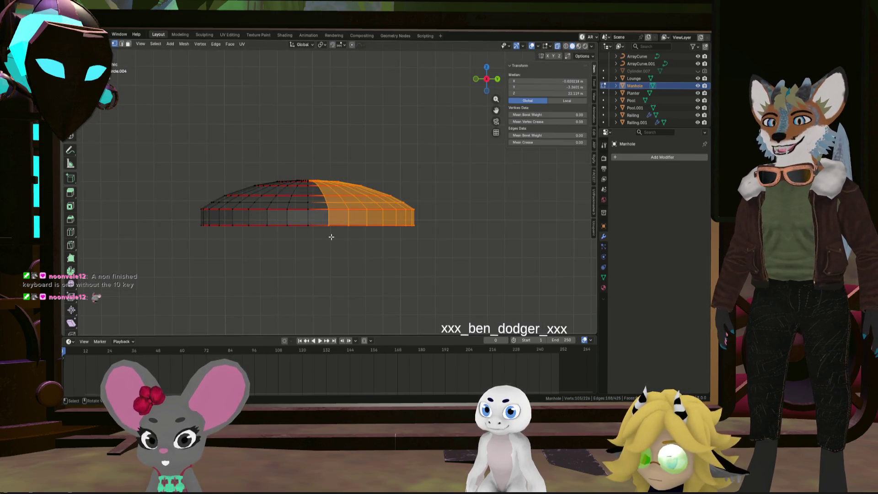
{"action": "key", "text": "x"}
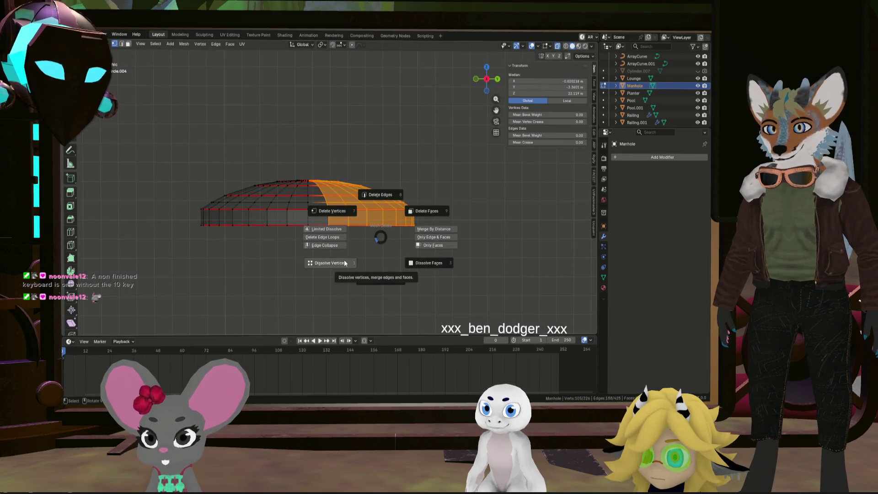
- Delete the selected vertices and add a Mirror modifier
{"action": "left_click", "coordinate": [333, 211]}
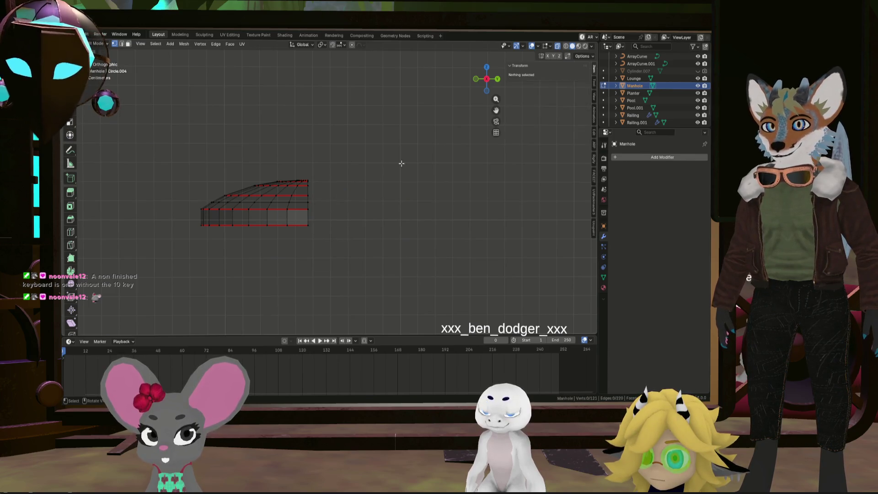
{"action": "left_click", "coordinate": [635, 158]}
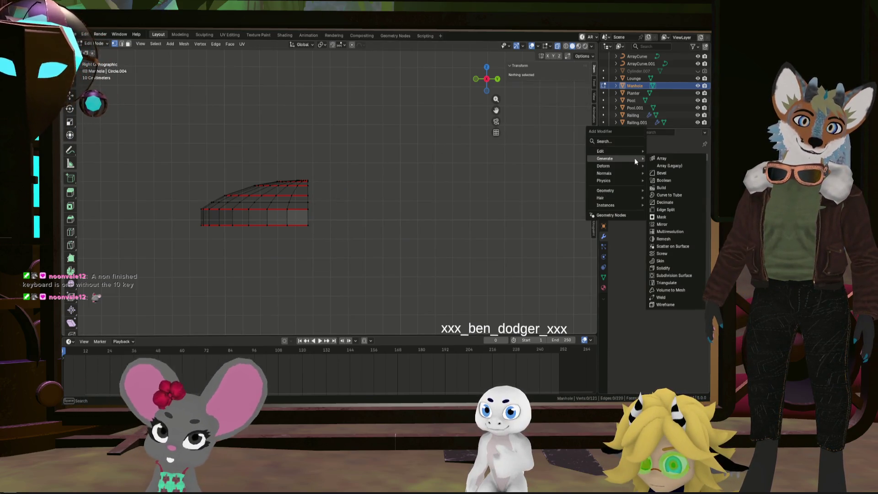
{"action": "left_click", "coordinate": [664, 225]}
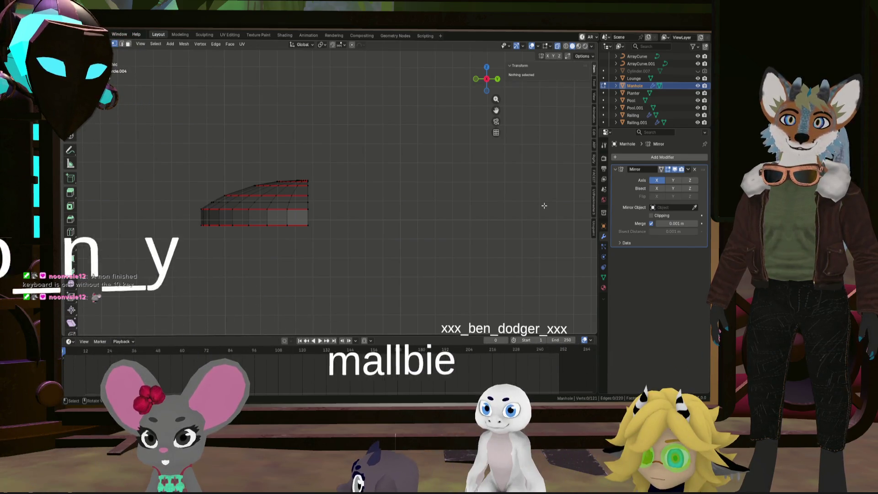
- Undo to restore the full dome, return to Object Mode, and remove the Mirror modifier
{"action": "key", "text": "ctrl+z"}
{"action": "middle_click_drag", "start_coordinate": [530, 206], "coordinate": [380, 246]}
{"action": "left_click", "coordinate": [332, 229]}
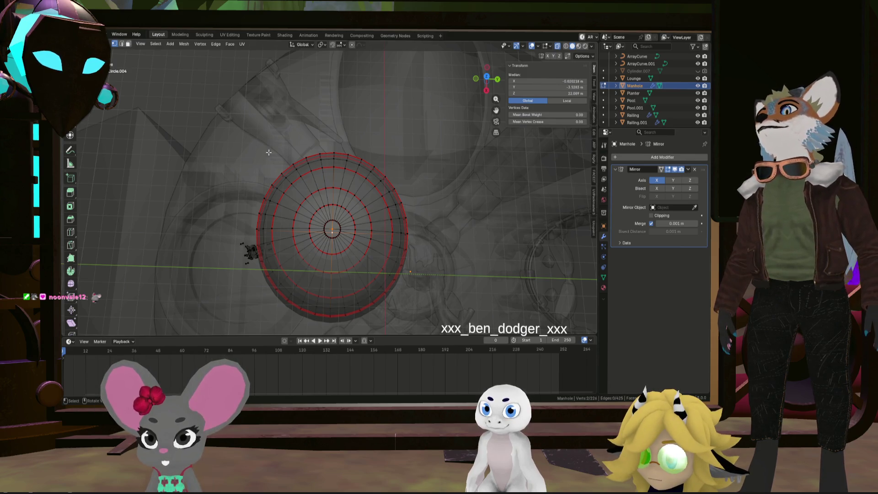
{"action": "key", "text": "Tab"}
{"action": "left_click", "coordinate": [326, 197]}
{"action": "left_click", "coordinate": [304, 227]}
{"action": "mouse_move", "coordinate": [304, 227]}
{"action": "middle_mouse_down"}
{"action": "mouse_move", "coordinate": [328, 157]}
{"action": "mouse_move", "coordinate": [355, 117]}
{"action": "mouse_move", "coordinate": [337, 217]}
{"action": "mouse_move", "coordinate": [360, 198]}
{"action": "mouse_move", "coordinate": [336, 197]}
{"action": "mouse_move", "coordinate": [345, 162]}
{"action": "mouse_move", "coordinate": [339, 196]}
{"action": "middle_mouse_up"}
{"action": "left_click", "coordinate": [694, 170]}
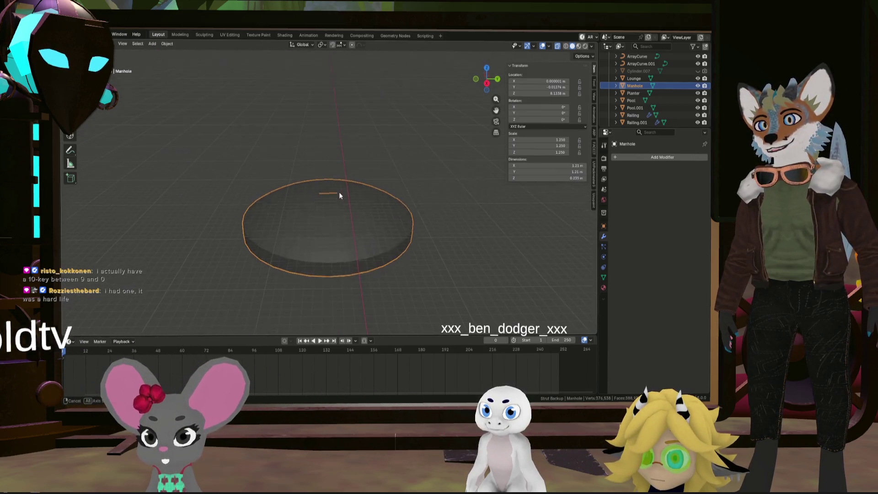
- Set the Manhole's origin to its geometry
{"action": "left_click", "coordinate": [168, 43]}
{"action": "mouse_move", "coordinate": [215, 61]}
{"action": "left_click", "coordinate": [261, 69]}
{"action": "mouse_move", "coordinate": [340, 111]}
{"action": "middle_mouse_down"}
{"action": "mouse_move", "coordinate": [357, 142]}
{"action": "mouse_move", "coordinate": [362, 169]}
{"action": "mouse_move", "coordinate": [353, 171]}
{"action": "mouse_move", "coordinate": [369, 147]}
{"action": "mouse_move", "coordinate": [354, 167]}
{"action": "middle_mouse_up"}
- In Edit Mode, delete the right half of the dome and add a Mirror modifier
{"action": "key", "text": "Tab"}
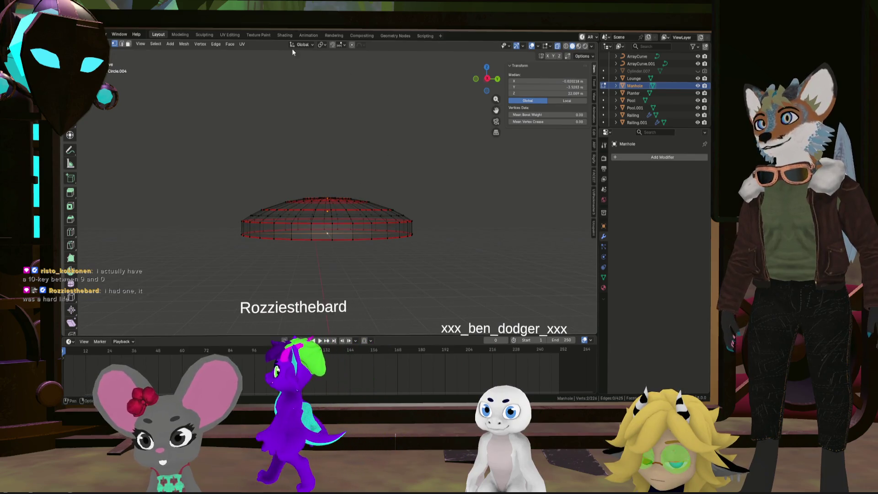
{"action": "left_click", "coordinate": [487, 80]}
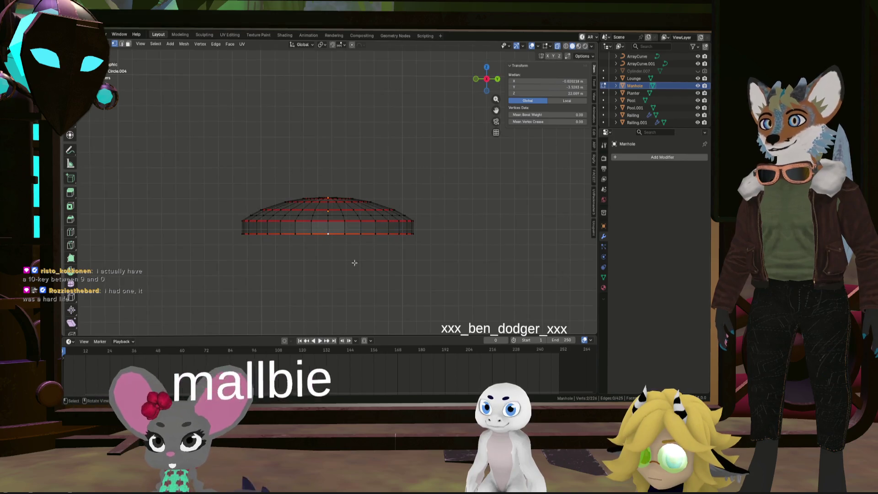
{"action": "mouse_move", "coordinate": [331, 253]}
{"action": "left_mouse_down"}
{"action": "mouse_move", "coordinate": [409, 126]}
{"action": "mouse_move", "coordinate": [482, 109]}
{"action": "left_mouse_up"}
{"action": "scroll", "coordinate": [314, 185], "scroll_direction": "up", "scroll_amount": 6}
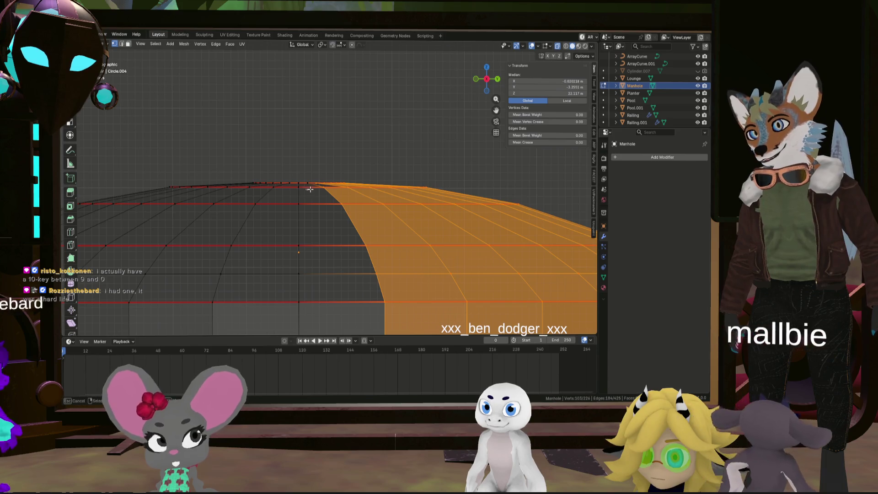
{"action": "scroll", "coordinate": [310, 189], "scroll_direction": "down", "scroll_amount": 5}
{"action": "key", "text": "x"}
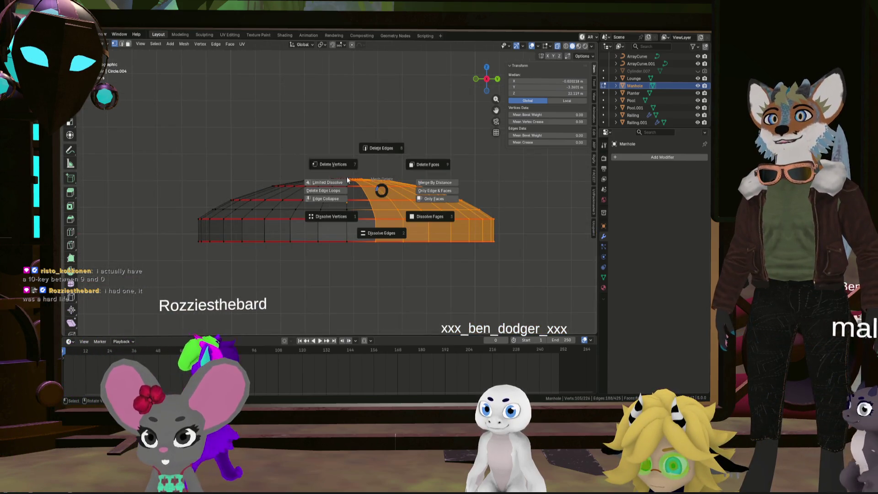
{"action": "left_click", "coordinate": [333, 164]}
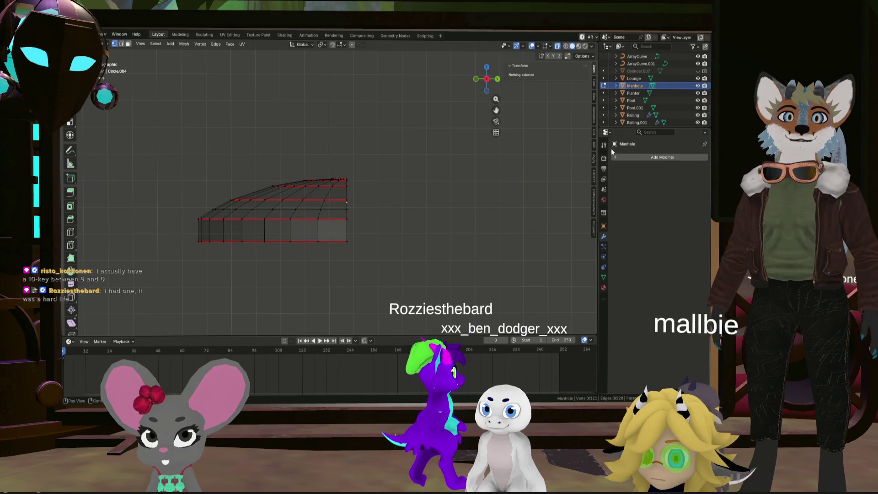
{"action": "left_click", "coordinate": [627, 157]}
{"action": "mouse_move", "coordinate": [621, 149]}
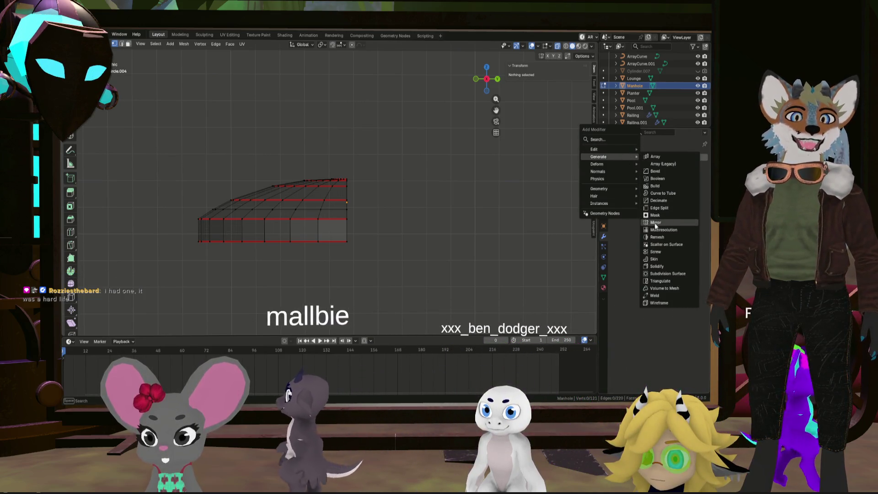
{"action": "left_click", "coordinate": [656, 224]}
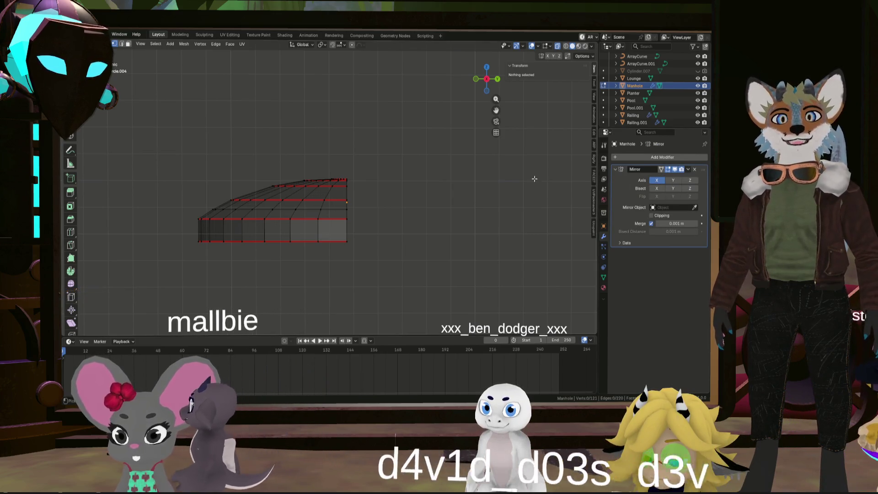
- Box-select and delete the left half, then toggle the Mirror modifier's X axis
{"action": "key", "text": "a"}
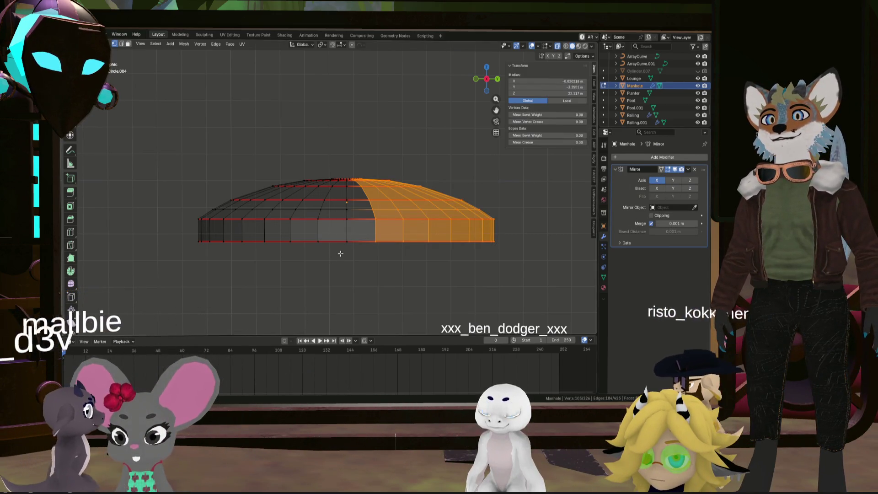
{"action": "left_click_drag", "start_coordinate": [340, 254], "coordinate": [223, 78]}
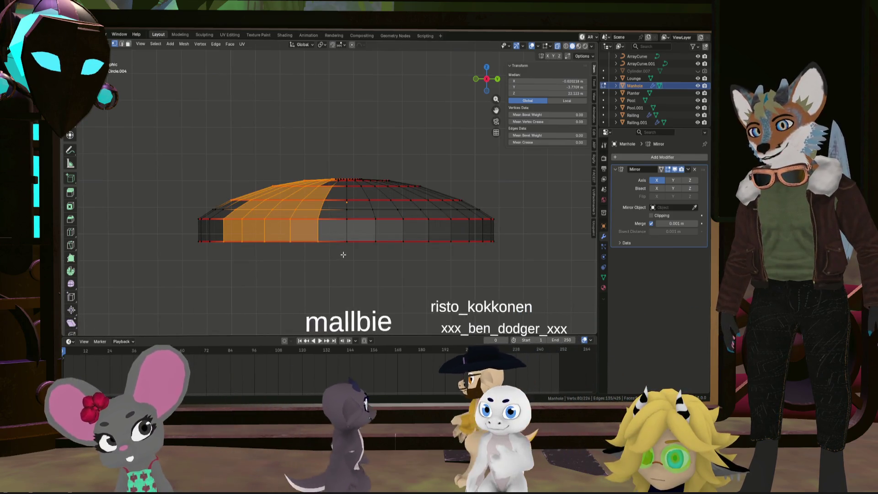
{"action": "mouse_move", "coordinate": [344, 255]}
{"action": "left_mouse_down"}
{"action": "mouse_move", "coordinate": [279, 85]}
{"action": "mouse_move", "coordinate": [214, 83]}
{"action": "left_mouse_up"}
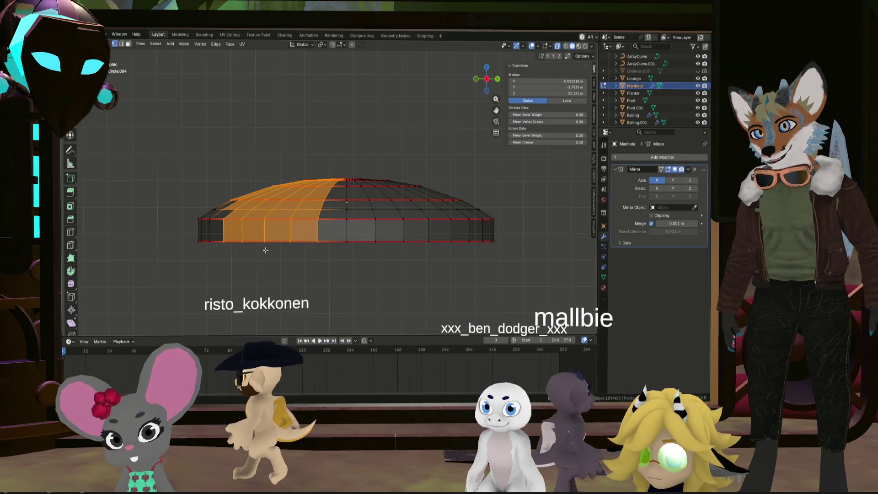
{"action": "left_click_drag", "start_coordinate": [272, 245], "coordinate": [170, 156], "text": "shift"}
{"action": "key", "text": "x"}
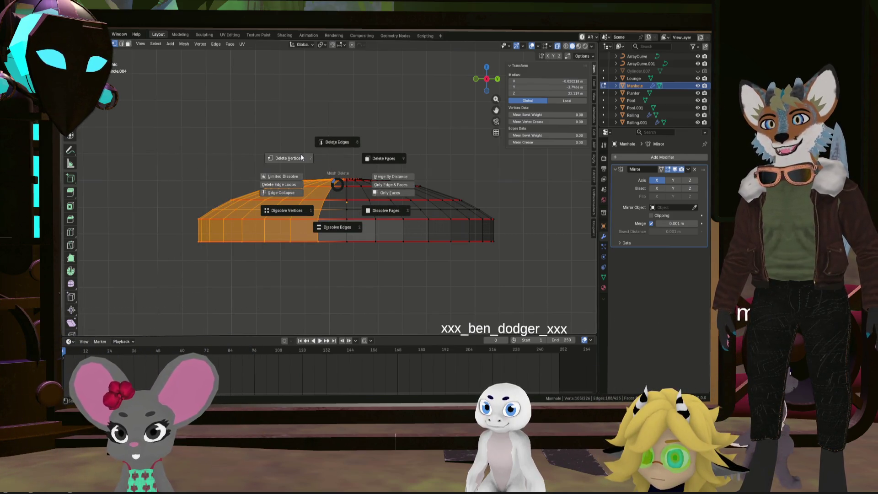
{"action": "left_click", "coordinate": [301, 158]}
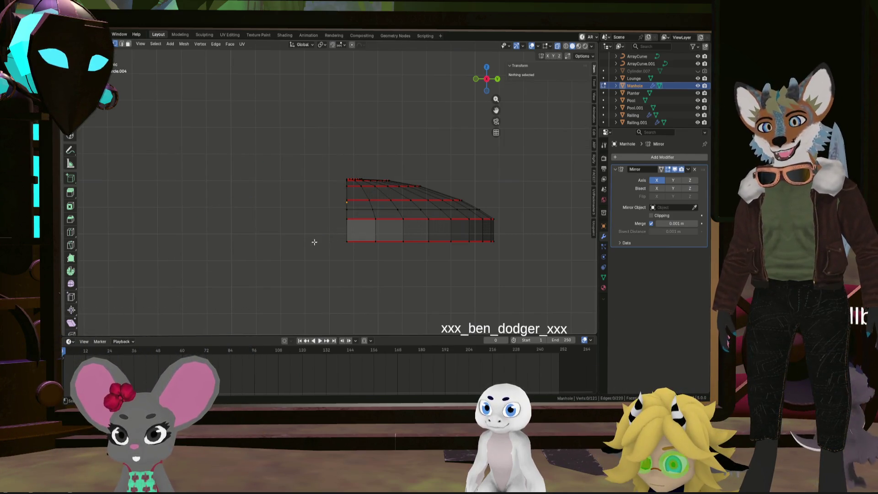
{"action": "left_click", "coordinate": [657, 181]}
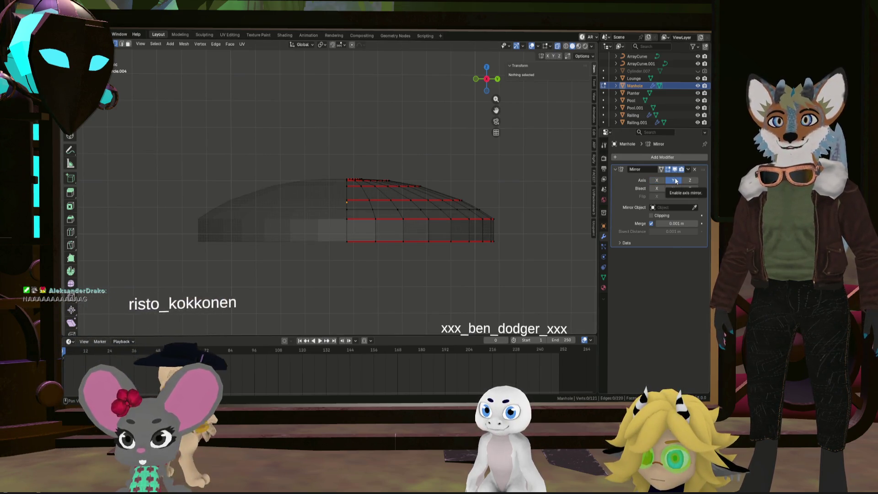
- In Top Ortho, box-select the dome's left quarter and delete its vertices
{"action": "mouse_move", "coordinate": [398, 219]}
{"action": "middle_mouse_down"}
{"action": "mouse_move", "coordinate": [411, 224]}
{"action": "mouse_move", "coordinate": [365, 215]}
{"action": "mouse_move", "coordinate": [320, 191]}
{"action": "mouse_move", "coordinate": [399, 221]}
{"action": "mouse_move", "coordinate": [422, 174]}
{"action": "middle_mouse_up"}
{"action": "left_click", "coordinate": [488, 78]}
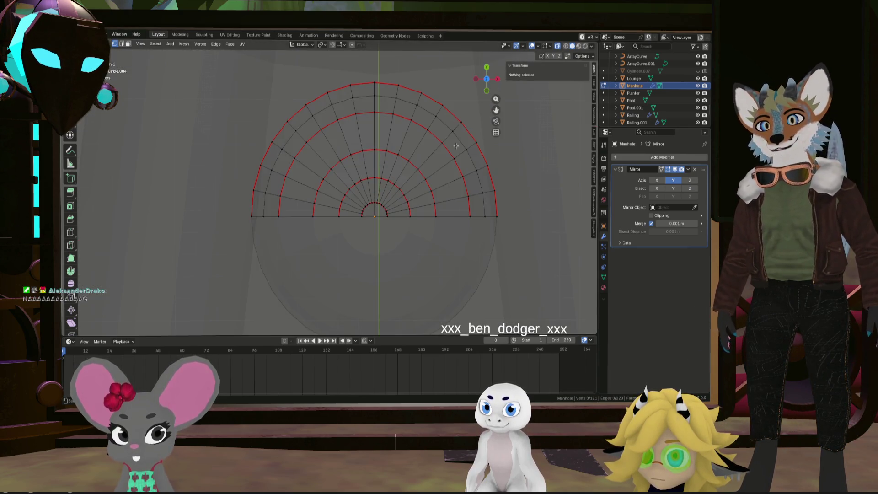
{"action": "left_click_drag", "start_coordinate": [311, 74], "coordinate": [249, 75]}
{"action": "key", "text": "x"}
{"action": "left_click", "coordinate": [313, 105]}
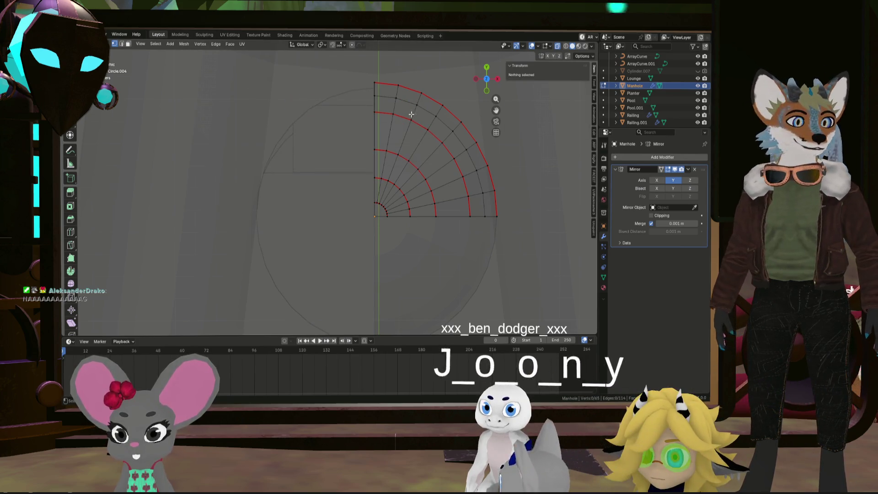
- Mirror the remaining quarter across X as well as Y, then select the inner fan section
{"action": "middle_click_drag", "start_coordinate": [515, 122], "coordinate": [423, 139]}
{"action": "left_click", "coordinate": [657, 180]}
{"action": "mouse_move", "coordinate": [540, 165]}
{"action": "middle_mouse_down"}
{"action": "mouse_move", "coordinate": [370, 155]}
{"action": "mouse_move", "coordinate": [332, 139]}
{"action": "middle_mouse_up"}
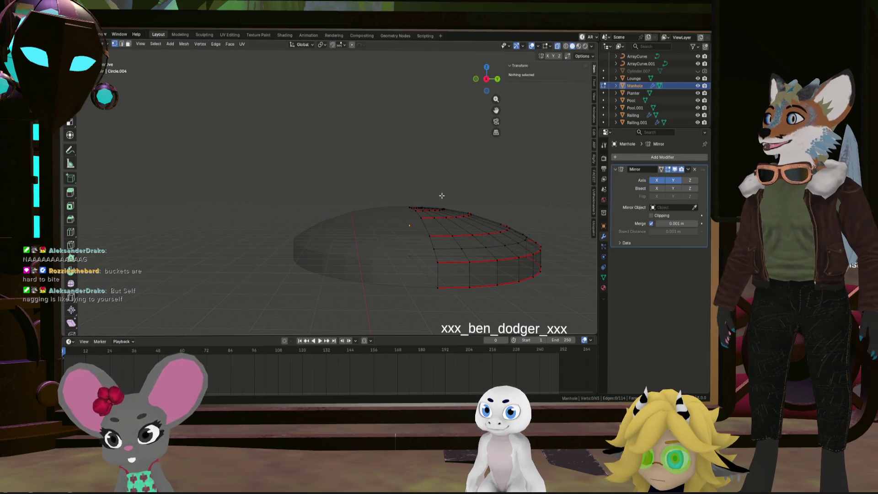
{"action": "mouse_move", "coordinate": [426, 270]}
{"action": "middle_mouse_down"}
{"action": "mouse_move", "coordinate": [466, 305]}
{"action": "mouse_move", "coordinate": [493, 264]}
{"action": "mouse_move", "coordinate": [328, 238]}
{"action": "middle_mouse_up"}
{"action": "scroll", "coordinate": [466, 305], "scroll_direction": "up", "scroll_amount": 5}
{"action": "scroll", "coordinate": [512, 250], "scroll_direction": "down", "scroll_amount": 3}
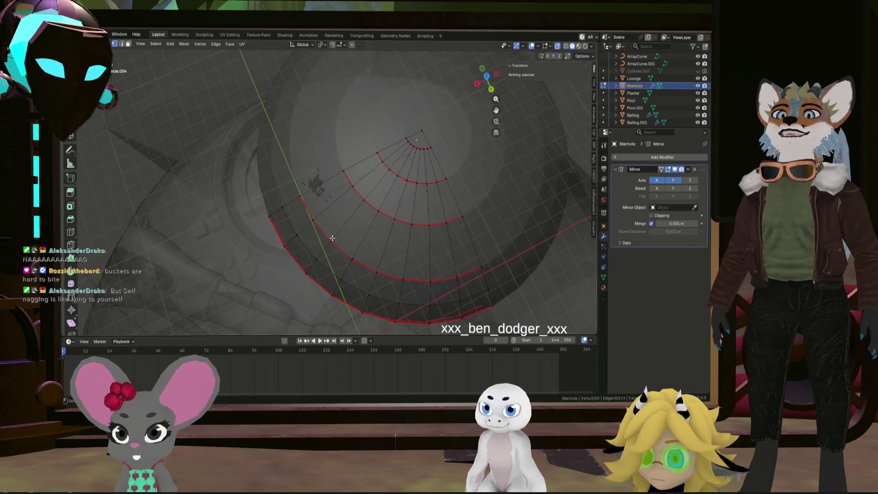
{"action": "middle_click_drag", "start_coordinate": [399, 226], "coordinate": [447, 226]}
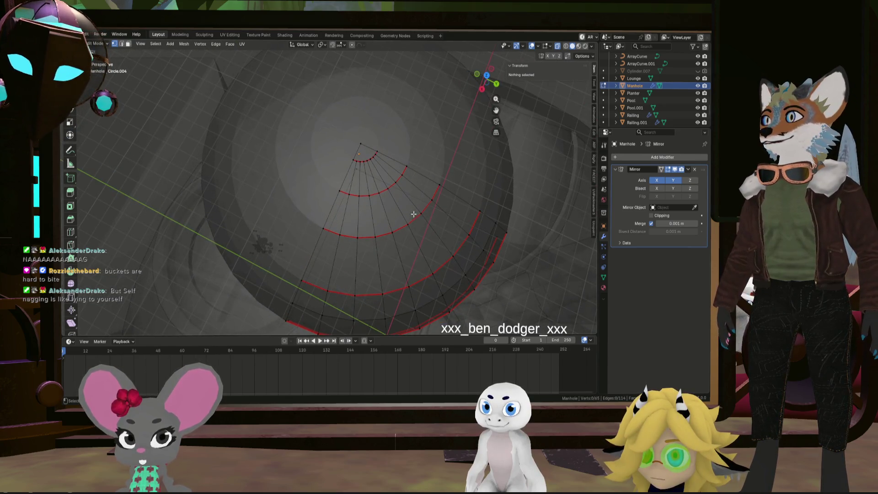
{"action": "key", "text": "l"}
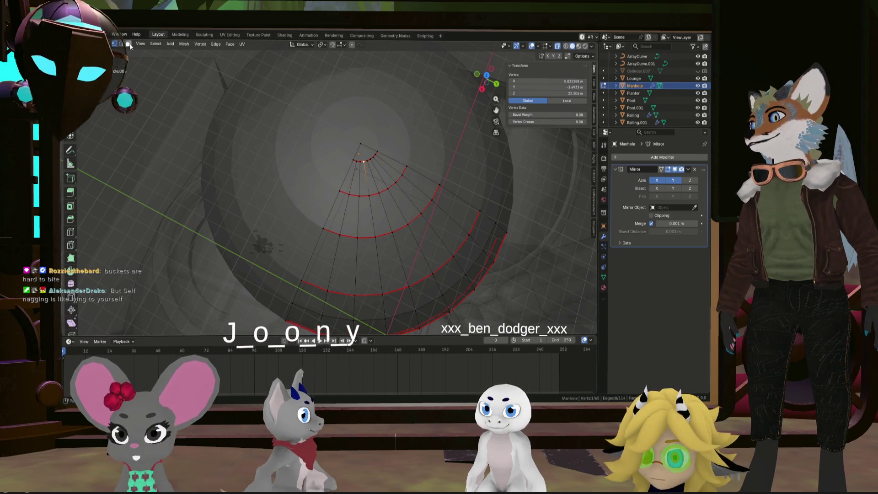
- Extrude a three-face wedge strip near the fan's centre upward into a block
{"action": "left_click", "coordinate": [348, 177]}
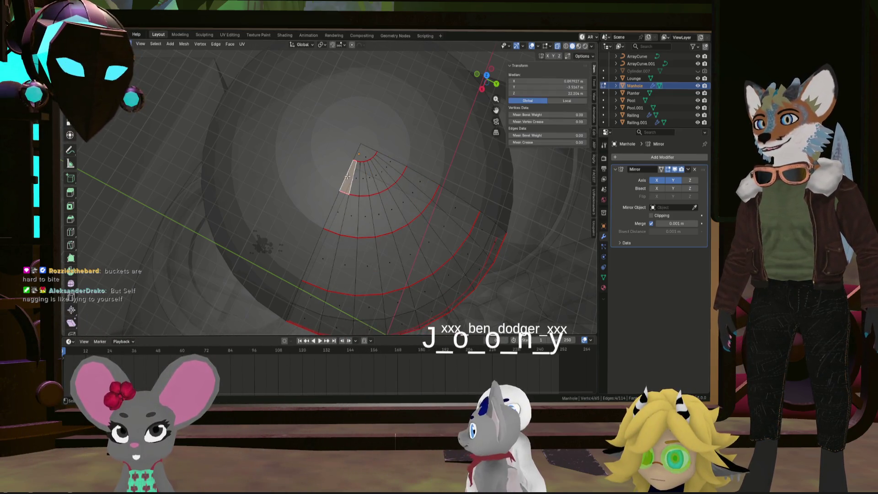
{"action": "left_click", "coordinate": [392, 160], "text": "ctrl"}
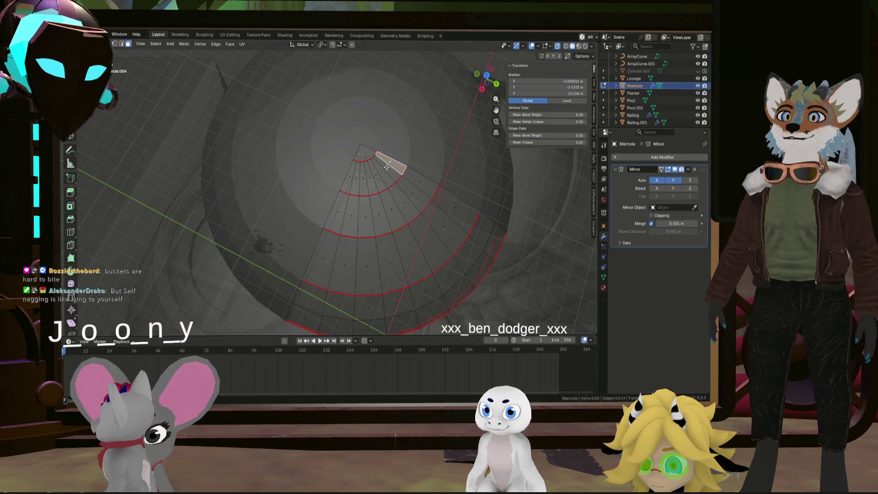
{"action": "left_click", "coordinate": [392, 160]}
{"action": "left_click", "coordinate": [388, 180], "text": "ctrl"}
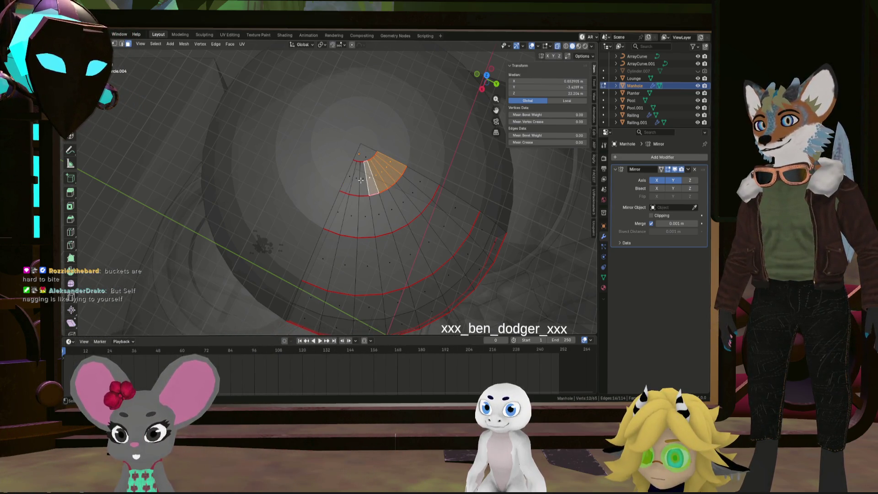
{"action": "mouse_move", "coordinate": [382, 163]}
{"action": "middle_mouse_down"}
{"action": "mouse_move", "coordinate": [408, 125]}
{"action": "mouse_move", "coordinate": [343, 141]}
{"action": "mouse_move", "coordinate": [365, 193]}
{"action": "middle_mouse_up"}
{"action": "left_click", "coordinate": [431, 119]}
- Split the raised block's side wall with two centred loop cuts, then clear the selection
{"action": "scroll", "coordinate": [344, 165], "scroll_direction": "up", "scroll_amount": 4}
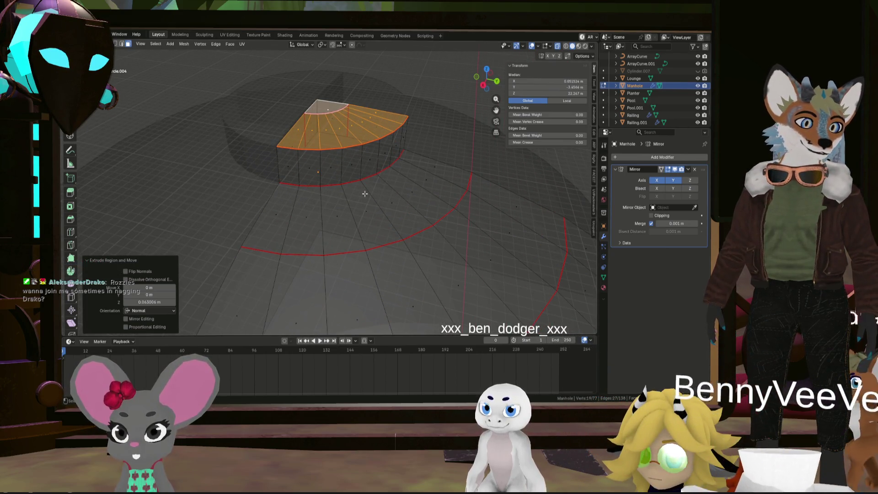
{"action": "left_click", "coordinate": [361, 161]}
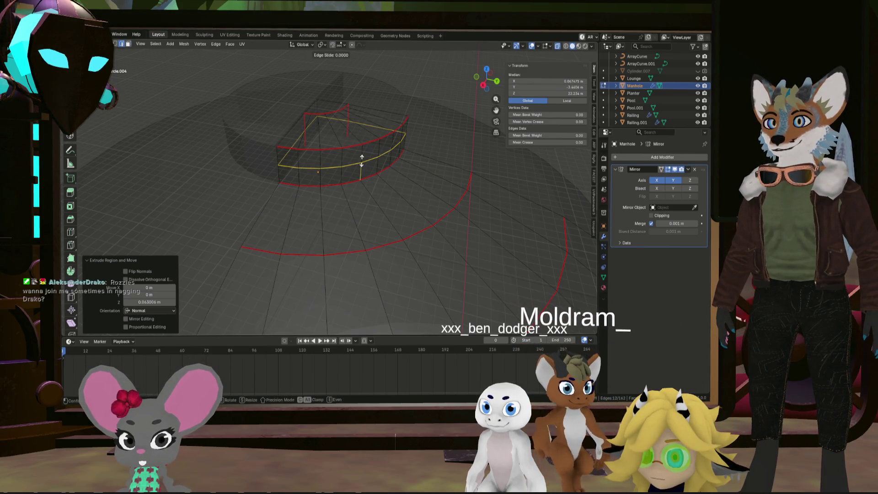
{"action": "key", "text": "ctrl+z"}
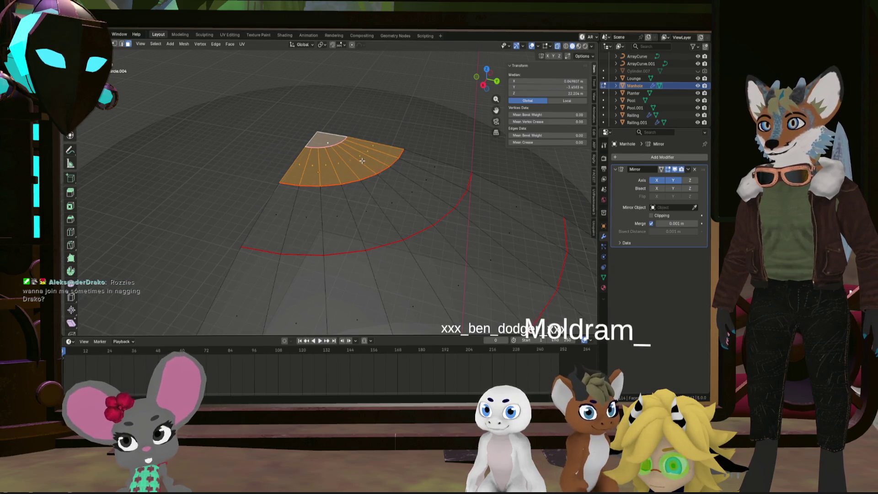
{"action": "key", "text": "ctrl+shift+z"}
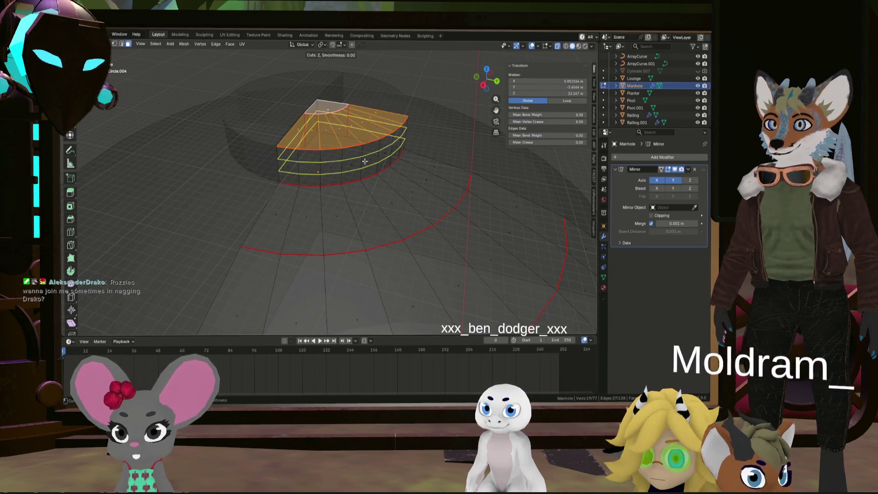
{"action": "left_click", "coordinate": [365, 161]}
{"action": "right_click", "coordinate": [365, 161]}
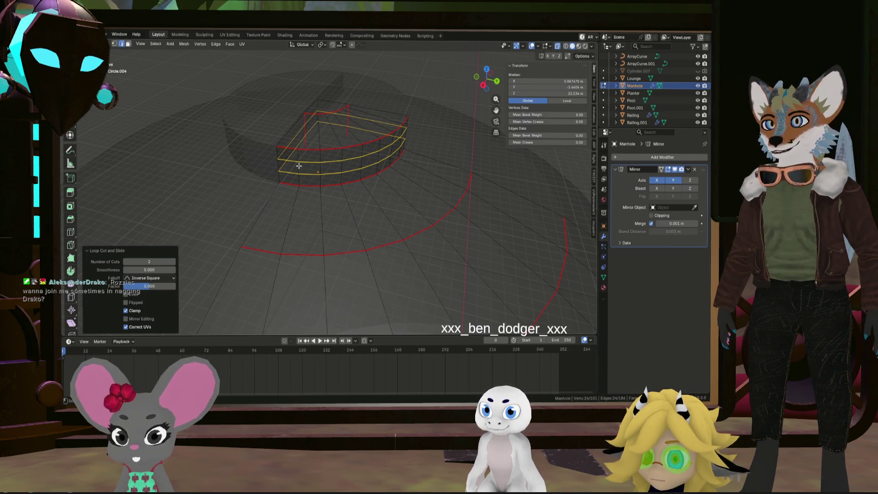
{"action": "mouse_move", "coordinate": [280, 167]}
{"action": "middle_mouse_down"}
{"action": "mouse_move", "coordinate": [396, 150]}
{"action": "mouse_move", "coordinate": [304, 141]}
{"action": "middle_mouse_up"}
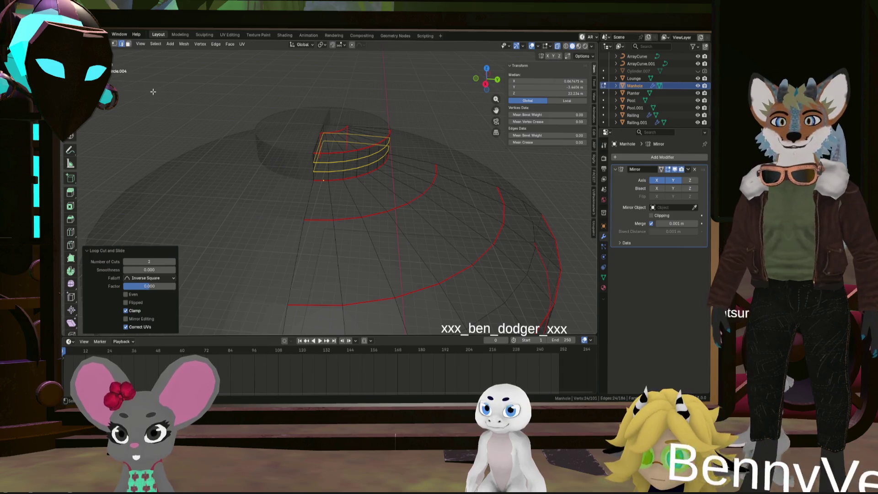
{"action": "key", "text": "alt+a"}
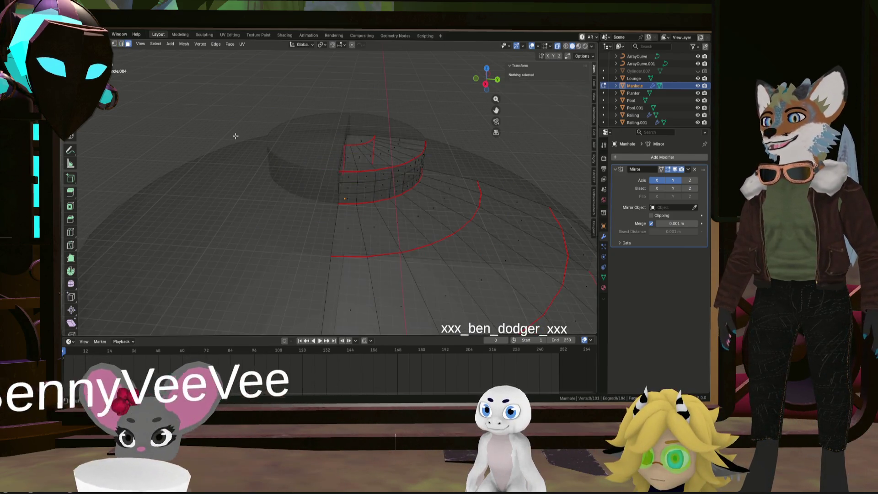
- Extrude a five-face band of the outer wall along its normals
{"action": "scroll", "coordinate": [364, 223], "scroll_direction": "up", "scroll_amount": 4}
{"action": "mouse_move", "coordinate": [365, 223]}
{"action": "middle_mouse_down"}
{"action": "mouse_move", "coordinate": [372, 202]}
{"action": "mouse_move", "coordinate": [455, 198]}
{"action": "mouse_move", "coordinate": [383, 202]}
{"action": "middle_mouse_up"}
{"action": "left_click", "coordinate": [357, 194]}
{"action": "left_click", "coordinate": [392, 198], "text": "shift"}
{"action": "left_click", "coordinate": [426, 199], "text": "shift"}
{"action": "left_click", "coordinate": [384, 201], "text": "shift"}
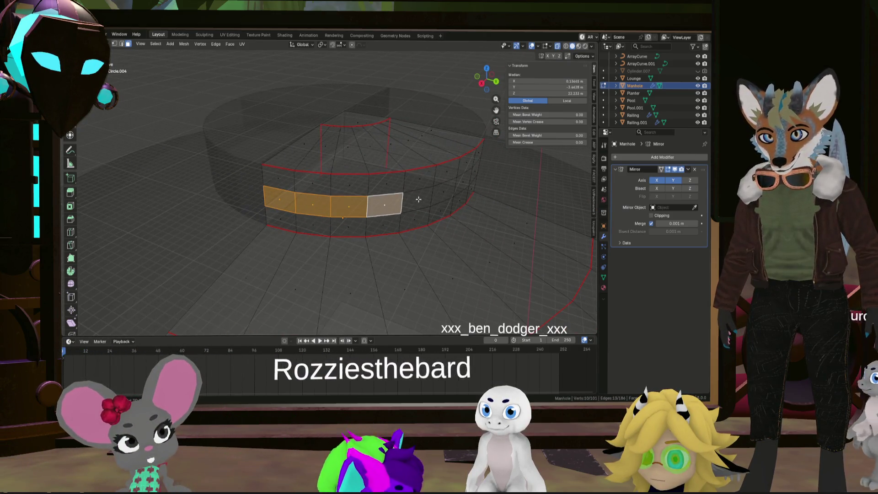
{"action": "left_click", "coordinate": [417, 200], "text": "shift"}
{"action": "mouse_move", "coordinate": [446, 190]}
{"action": "middle_mouse_down"}
{"action": "mouse_move", "coordinate": [385, 189]}
{"action": "mouse_move", "coordinate": [447, 187]}
{"action": "middle_mouse_up"}
{"action": "key", "text": "e"}
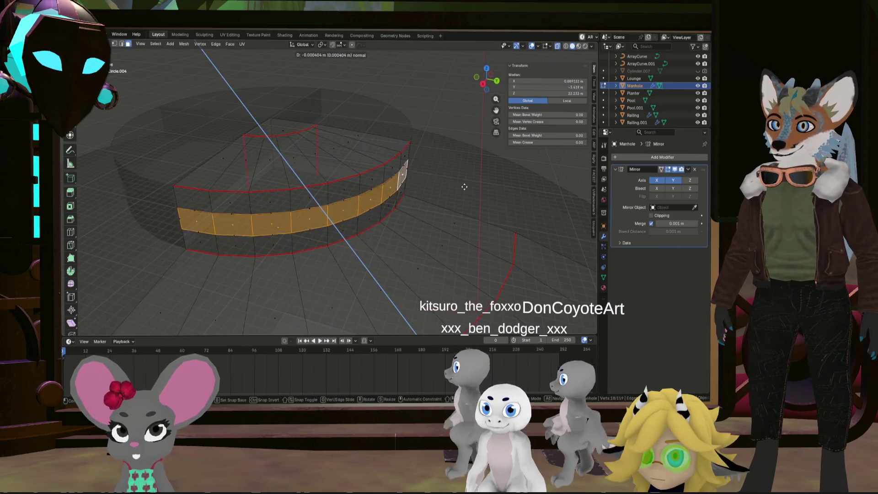
{"action": "left_click", "coordinate": [436, 183]}
- Shrink the extruded wall band to a scale of 0.821
{"action": "mouse_move", "coordinate": [321, 187]}
{"action": "middle_mouse_down"}
{"action": "mouse_move", "coordinate": [306, 191]}
{"action": "mouse_move", "coordinate": [241, 166]}
{"action": "mouse_move", "coordinate": [333, 174]}
{"action": "mouse_move", "coordinate": [403, 192]}
{"action": "mouse_move", "coordinate": [329, 201]}
{"action": "mouse_move", "coordinate": [399, 197]}
{"action": "mouse_move", "coordinate": [405, 209]}
{"action": "middle_mouse_up"}
{"action": "key", "text": "s"}
{"action": "left_click", "coordinate": [396, 196]}
- Delete a leftover face and the top rim face beside the raised ring
{"action": "left_click", "coordinate": [410, 211]}
{"action": "key", "text": "x"}
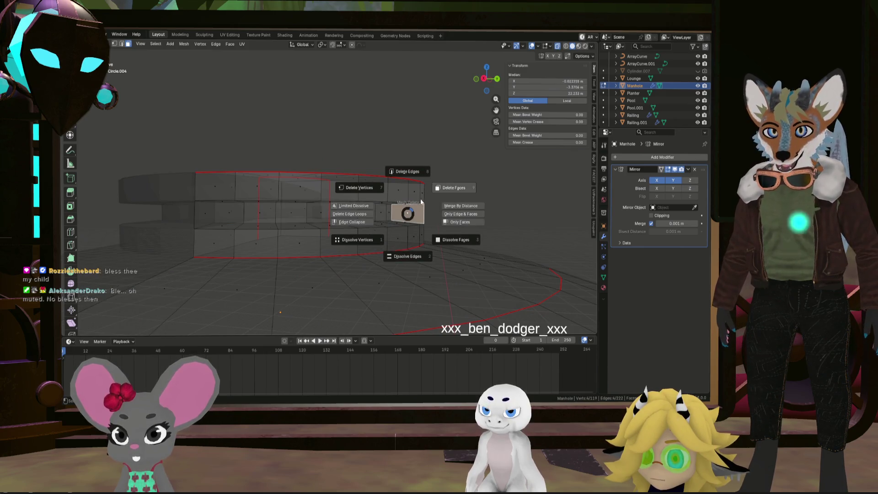
{"action": "left_click", "coordinate": [427, 192]}
{"action": "mouse_move", "coordinate": [427, 191]}
{"action": "middle_mouse_down"}
{"action": "mouse_move", "coordinate": [348, 196]}
{"action": "mouse_move", "coordinate": [354, 216]}
{"action": "mouse_move", "coordinate": [406, 172]}
{"action": "middle_mouse_up"}
{"action": "left_click", "coordinate": [423, 165]}
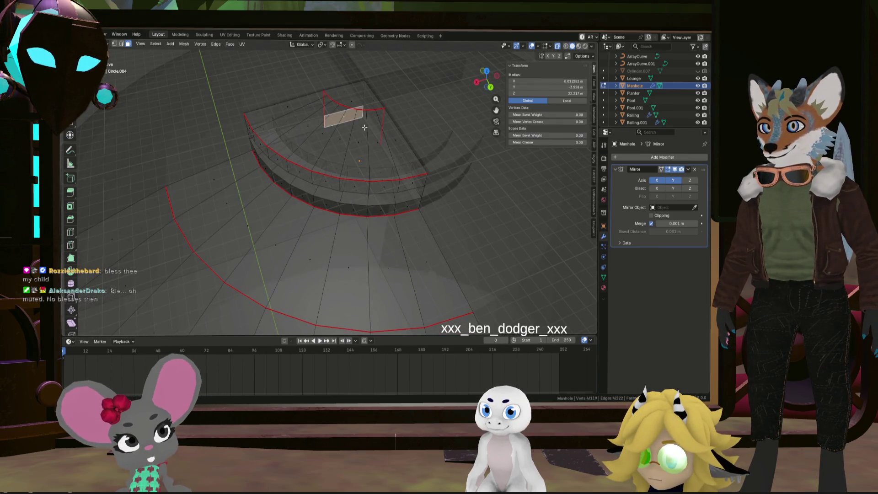
{"action": "middle_click_drag", "start_coordinate": [360, 124], "coordinate": [391, 172]}
{"action": "left_click", "coordinate": [401, 139]}
{"action": "mouse_move", "coordinate": [401, 140]}
{"action": "middle_mouse_down"}
{"action": "mouse_move", "coordinate": [343, 160]}
{"action": "mouse_move", "coordinate": [323, 133]}
{"action": "mouse_move", "coordinate": [392, 171]}
{"action": "mouse_move", "coordinate": [396, 157]}
{"action": "middle_mouse_up"}
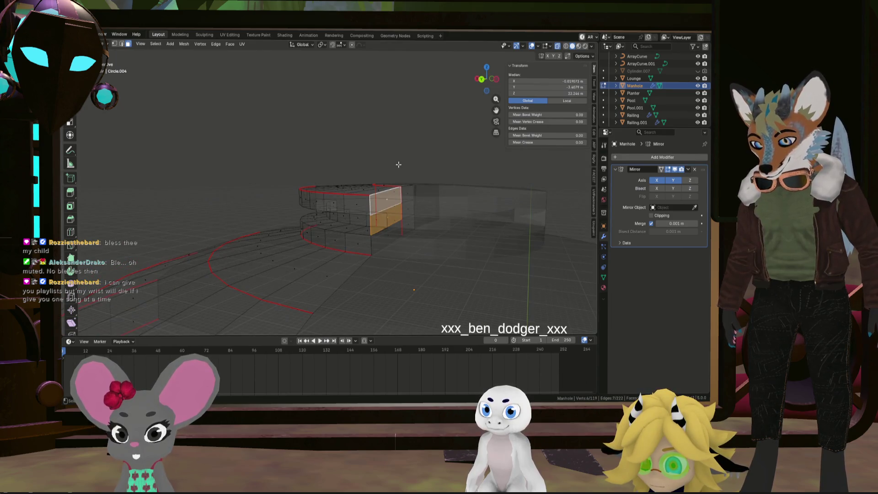
{"action": "key", "text": "x"}
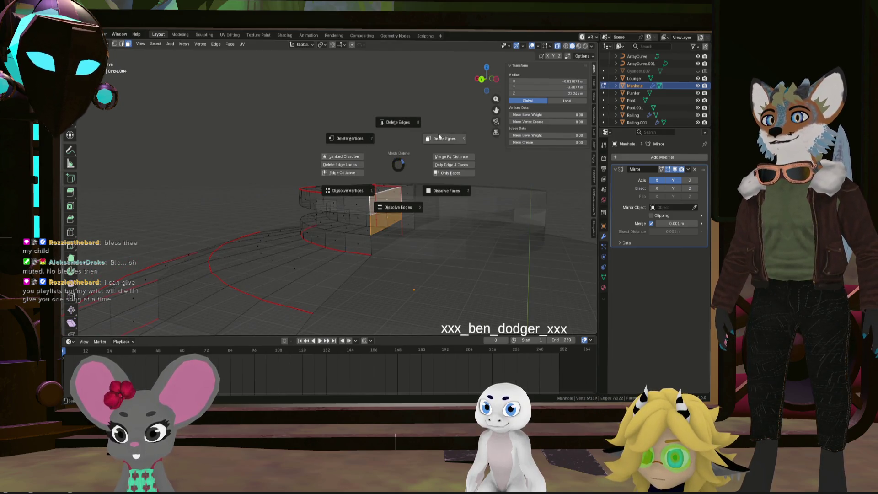
{"action": "left_click", "coordinate": [444, 139]}
- Delete the remaining stray wall faces around the ring
{"action": "mouse_move", "coordinate": [424, 151]}
{"action": "middle_mouse_down"}
{"action": "mouse_move", "coordinate": [398, 172]}
{"action": "mouse_move", "coordinate": [397, 151]}
{"action": "mouse_move", "coordinate": [516, 157]}
{"action": "middle_mouse_up"}
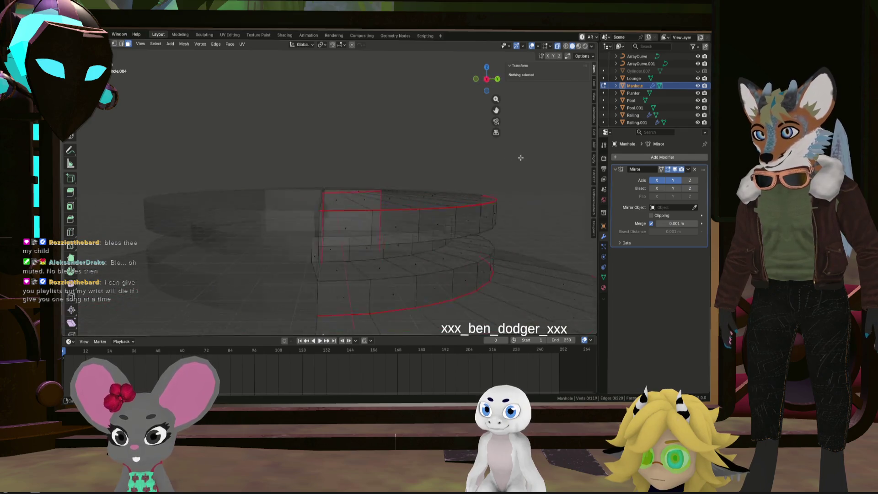
{"action": "left_click", "coordinate": [454, 265]}
{"action": "scroll", "coordinate": [421, 246], "scroll_direction": "up", "scroll_amount": 3}
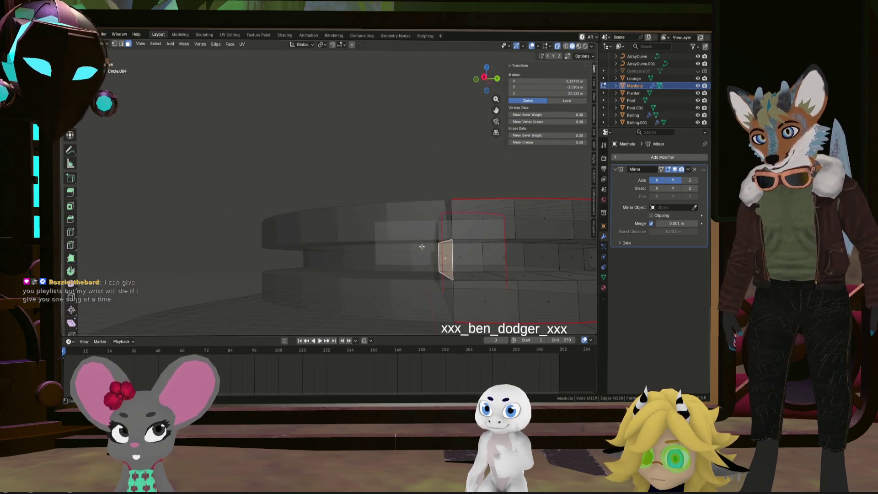
{"action": "left_click", "coordinate": [442, 231]}
{"action": "mouse_move", "coordinate": [442, 231]}
{"action": "middle_mouse_down"}
{"action": "mouse_move", "coordinate": [430, 239]}
{"action": "mouse_move", "coordinate": [409, 226]}
{"action": "middle_mouse_up"}
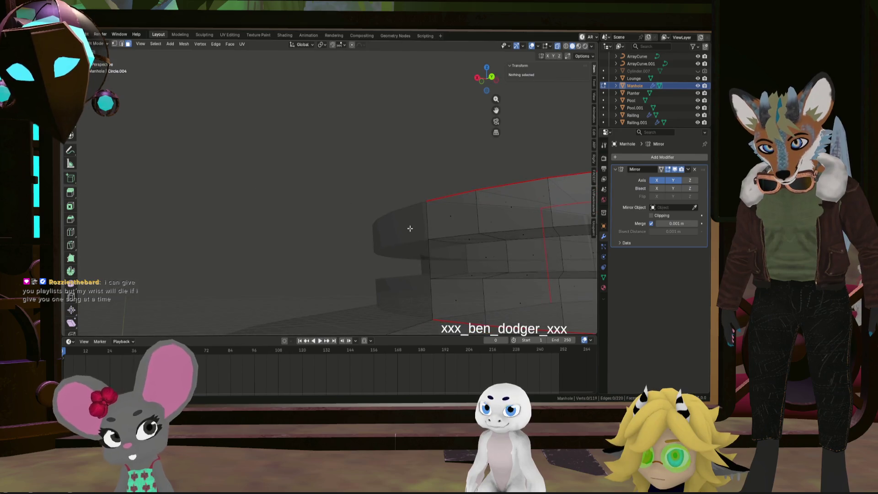
{"action": "mouse_move", "coordinate": [451, 259]}
{"action": "middle_mouse_down"}
{"action": "mouse_move", "coordinate": [522, 261]}
{"action": "mouse_move", "coordinate": [400, 263]}
{"action": "mouse_move", "coordinate": [399, 289]}
{"action": "middle_mouse_up"}
{"action": "left_click", "coordinate": [408, 210]}
{"action": "left_click", "coordinate": [403, 231], "text": "shift"}
{"action": "left_click", "coordinate": [447, 270], "text": "shift"}
{"action": "middle_click_drag", "start_coordinate": [448, 270], "coordinate": [413, 249]}
{"action": "key", "text": "x"}
{"action": "left_click", "coordinate": [437, 222]}
{"action": "middle_click_drag", "start_coordinate": [437, 221], "coordinate": [472, 241]}
{"action": "mouse_move", "coordinate": [499, 265]}
{"action": "middle_mouse_down", "text": "shift"}
{"action": "mouse_move", "coordinate": [396, 240]}
{"action": "mouse_move", "coordinate": [422, 207]}
{"action": "mouse_move", "coordinate": [386, 255]}
{"action": "middle_mouse_up", "text": "shift"}
{"action": "left_click", "coordinate": [358, 254]}
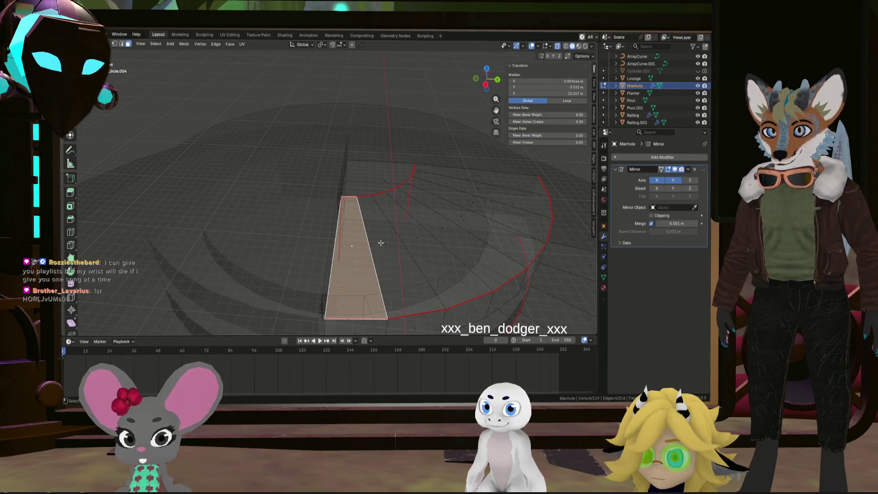
- Select the remaining top faces of the bar along the shortest path
{"action": "left_click", "coordinate": [478, 174], "text": "ctrl"}
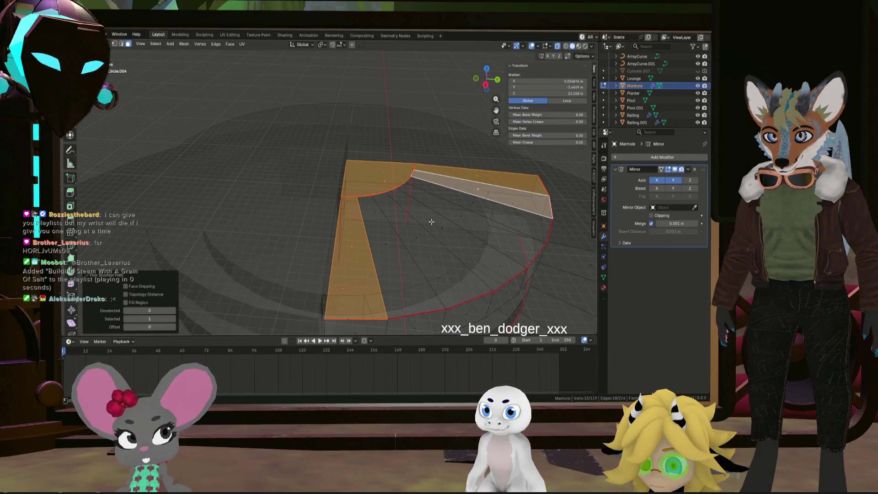
{"action": "left_click", "coordinate": [440, 227], "text": "ctrl"}
{"action": "left_click", "coordinate": [379, 241], "text": "ctrl"}
{"action": "mouse_move", "coordinate": [430, 237]}
{"action": "middle_mouse_down"}
{"action": "mouse_move", "coordinate": [418, 255]}
{"action": "mouse_move", "coordinate": [403, 238]}
{"action": "mouse_move", "coordinate": [414, 200]}
{"action": "mouse_move", "coordinate": [331, 257]}
{"action": "mouse_move", "coordinate": [392, 269]}
{"action": "mouse_move", "coordinate": [378, 234]}
{"action": "mouse_move", "coordinate": [379, 247]}
{"action": "middle_mouse_up"}
{"action": "scroll", "coordinate": [407, 224], "scroll_direction": "down", "scroll_amount": 6}
{"action": "scroll", "coordinate": [377, 227], "scroll_direction": "up", "scroll_amount": 2}
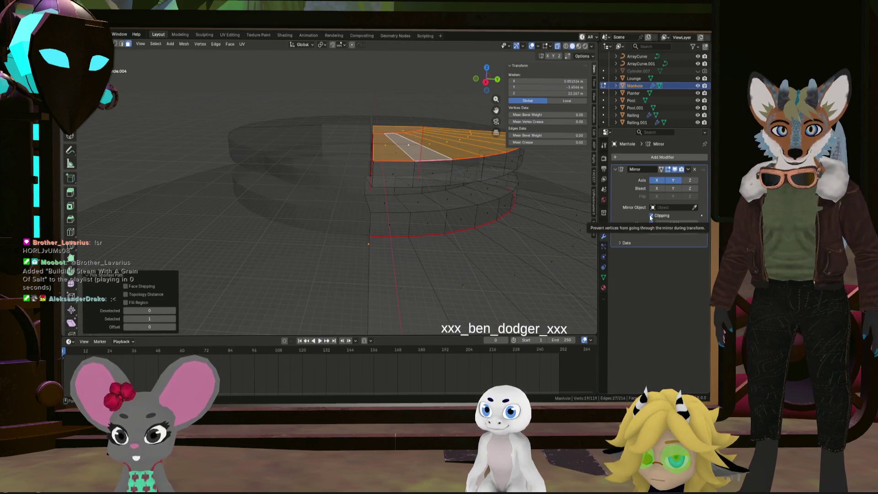
{"action": "middle_click_drag", "start_coordinate": [392, 191], "coordinate": [390, 177]}
{"action": "scroll", "coordinate": [390, 177], "scroll_direction": "up", "scroll_amount": 3}
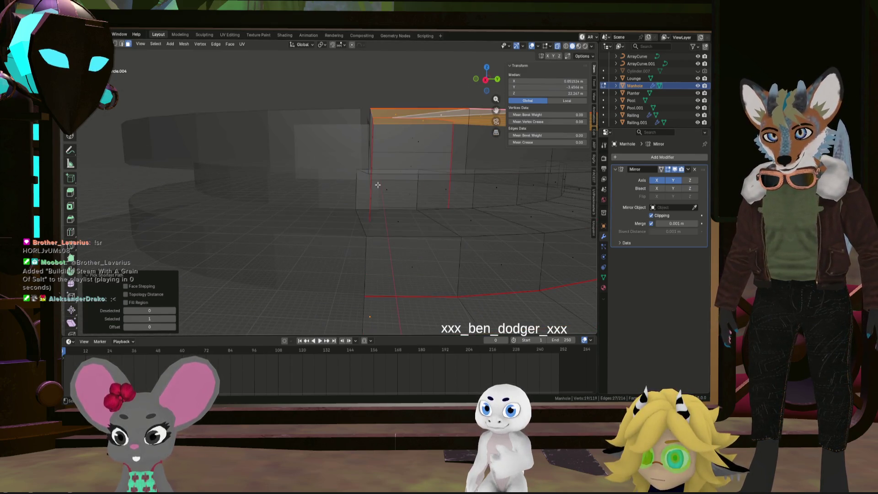
- Select the side's vertical edge loop and move it into position
{"action": "left_click", "coordinate": [370, 181]}
{"action": "left_click", "coordinate": [368, 166]}
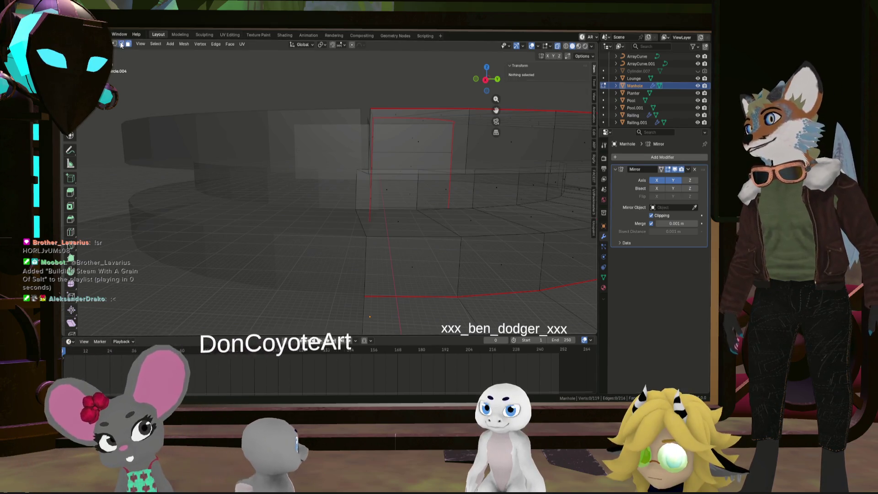
{"action": "left_click", "coordinate": [367, 133], "text": "alt"}
{"action": "middle_click_drag", "start_coordinate": [366, 132], "coordinate": [392, 183]}
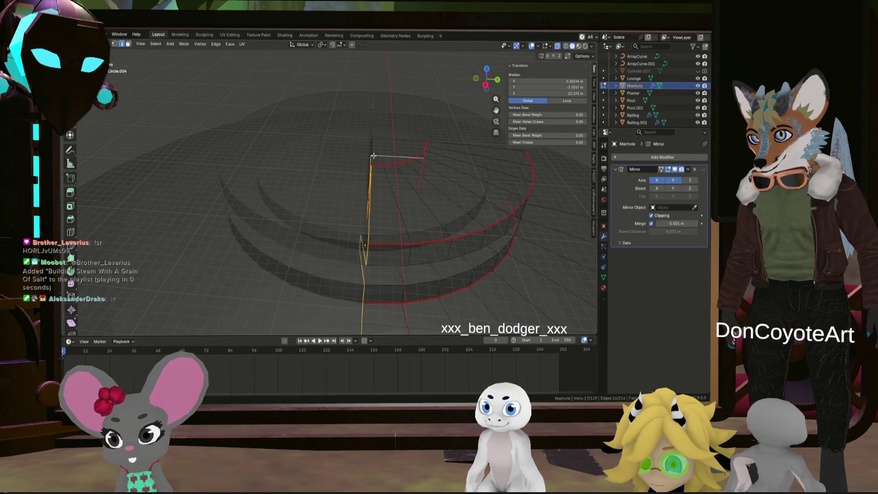
{"action": "middle_click_drag", "start_coordinate": [376, 149], "coordinate": [378, 178]}
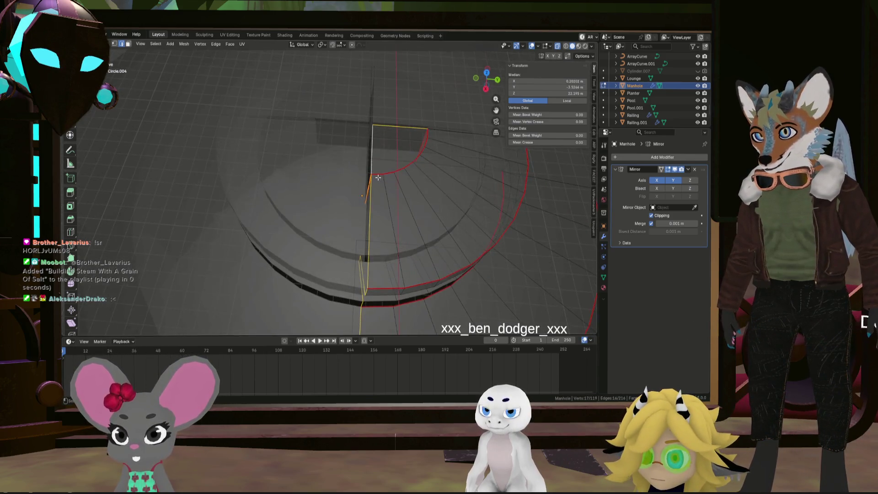
{"action": "key", "text": "g"}
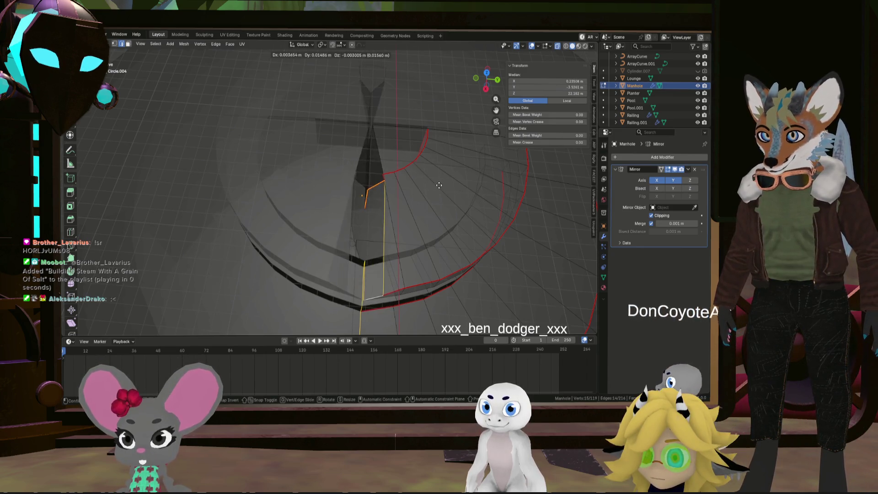
{"action": "left_click", "coordinate": [412, 181]}
- Toggle Mirror clipping and slide the seam edge along Y onto the mirror centre line
{"action": "left_click", "coordinate": [652, 215]}
{"action": "key", "text": "g"}
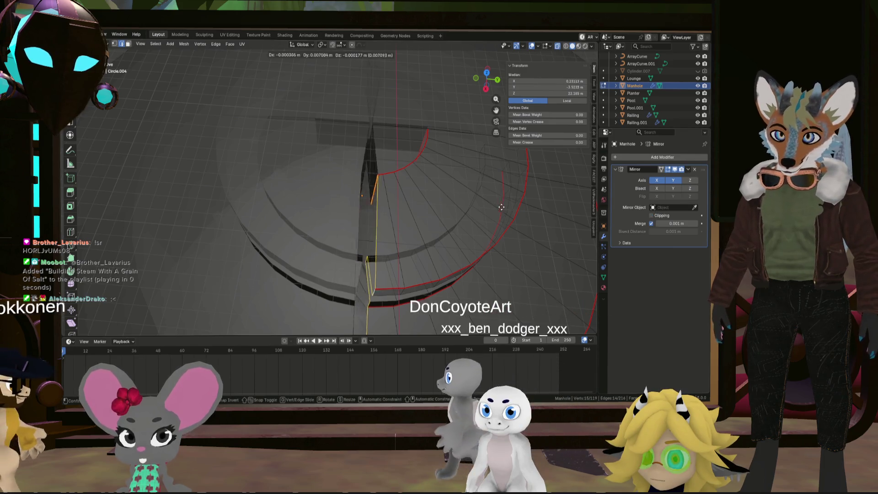
{"action": "left_click", "coordinate": [504, 207]}
{"action": "left_click", "coordinate": [651, 216]}
{"action": "key", "text": "g"}
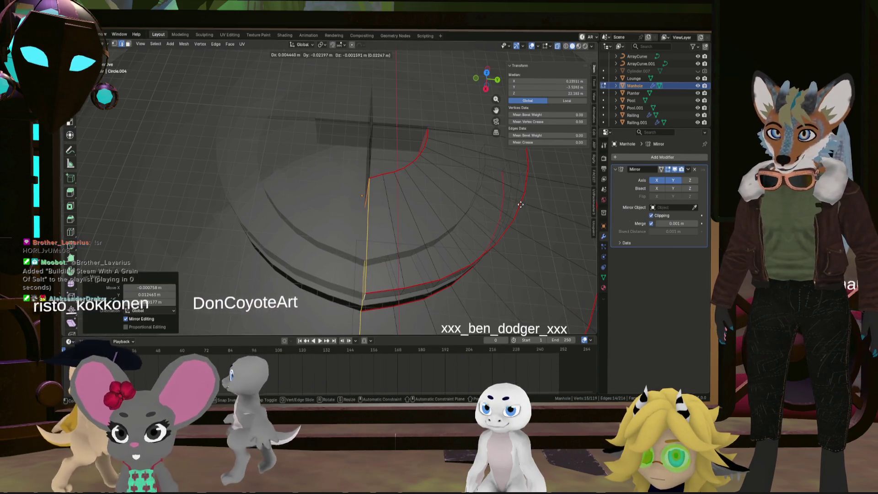
{"action": "key", "text": "x"}
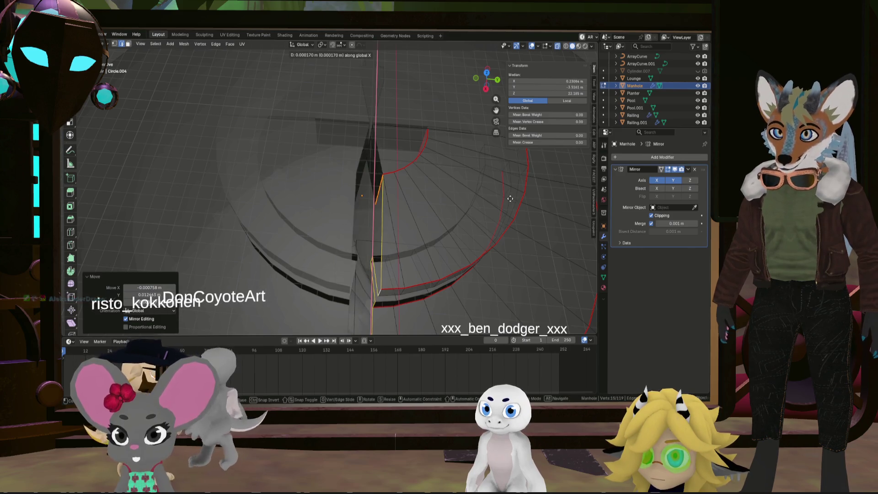
{"action": "key", "text": "y"}
{"action": "left_click", "coordinate": [408, 188]}
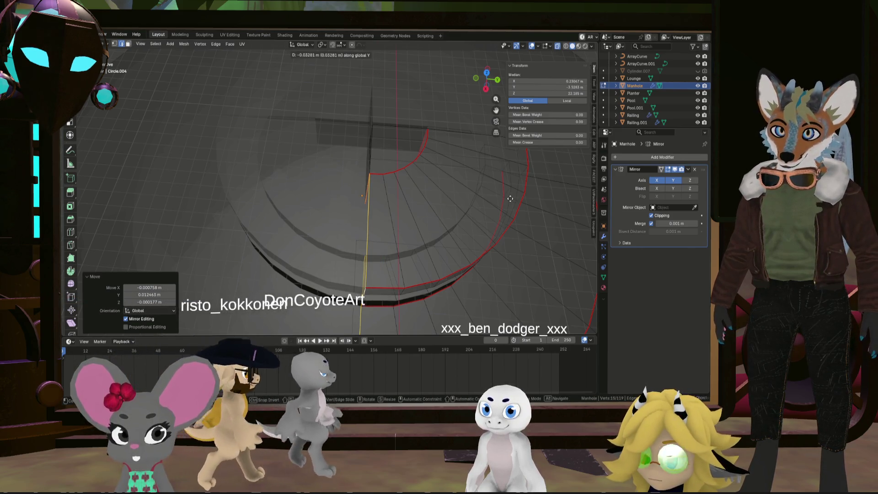
- In vertex select mode, raise the bar's end edge to form the bar's height
{"action": "middle_click_drag", "start_coordinate": [408, 188], "coordinate": [375, 190]}
{"action": "scroll", "coordinate": [375, 191], "scroll_direction": "up", "scroll_amount": 2}
{"action": "left_click", "coordinate": [358, 153]}
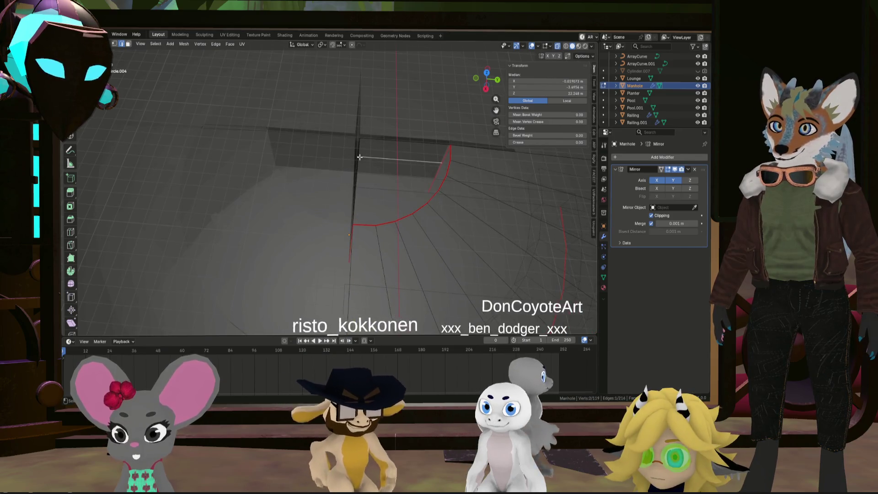
{"action": "scroll", "coordinate": [356, 133], "scroll_direction": "up", "scroll_amount": 1}
{"action": "left_click", "coordinate": [115, 44]}
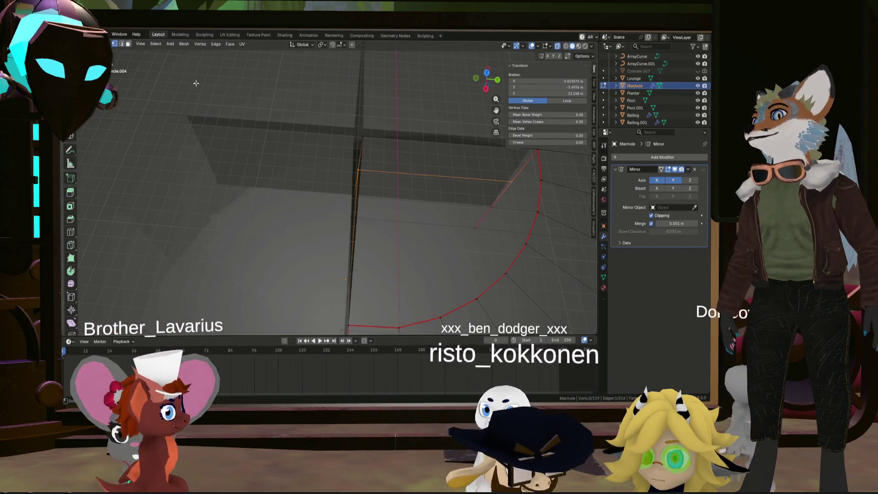
{"action": "key", "text": "g"}
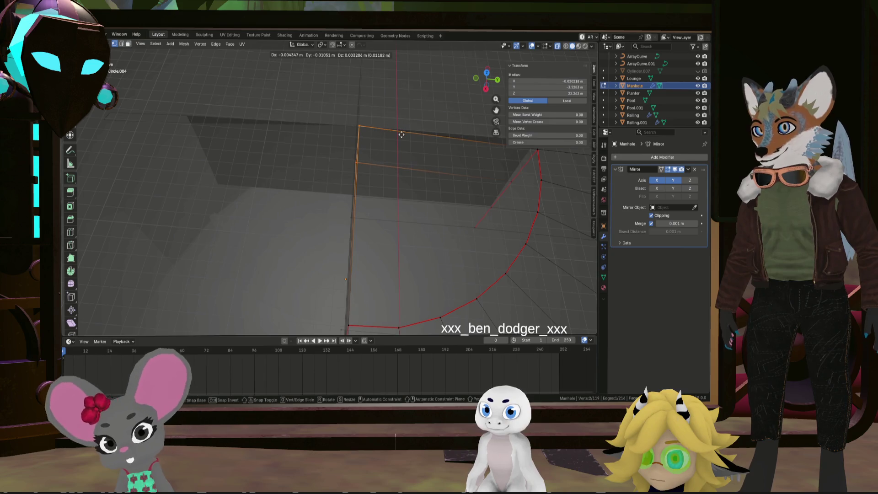
{"action": "left_click", "coordinate": [401, 135]}
- Move the selected bar profile edges within the horizontal plane
{"action": "mouse_move", "coordinate": [398, 133]}
{"action": "middle_mouse_down"}
{"action": "mouse_move", "coordinate": [408, 141]}
{"action": "mouse_move", "coordinate": [377, 136]}
{"action": "mouse_move", "coordinate": [398, 163]}
{"action": "mouse_move", "coordinate": [343, 146]}
{"action": "mouse_move", "coordinate": [329, 237]}
{"action": "middle_mouse_up"}
{"action": "left_click", "coordinate": [362, 104], "text": "shift"}
{"action": "key", "text": "g"}
{"action": "key", "text": "y"}
{"action": "key", "text": "shift+z"}
{"action": "left_click", "coordinate": [400, 130]}
- Shift the bar's lower-right edges 0.007622 m along X
{"action": "middle_click_drag", "start_coordinate": [399, 131], "coordinate": [427, 194]}
{"action": "mouse_move", "coordinate": [412, 336]}
{"action": "left_mouse_down"}
{"action": "mouse_move", "coordinate": [457, 257]}
{"action": "mouse_move", "coordinate": [461, 215]}
{"action": "left_mouse_up"}
{"action": "middle_click_drag", "start_coordinate": [463, 219], "coordinate": [572, 213]}
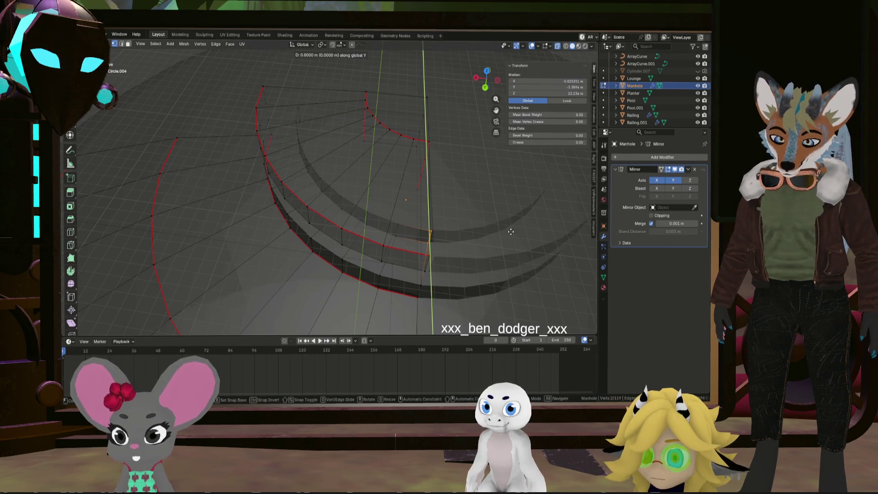
{"action": "left_click", "coordinate": [555, 216]}
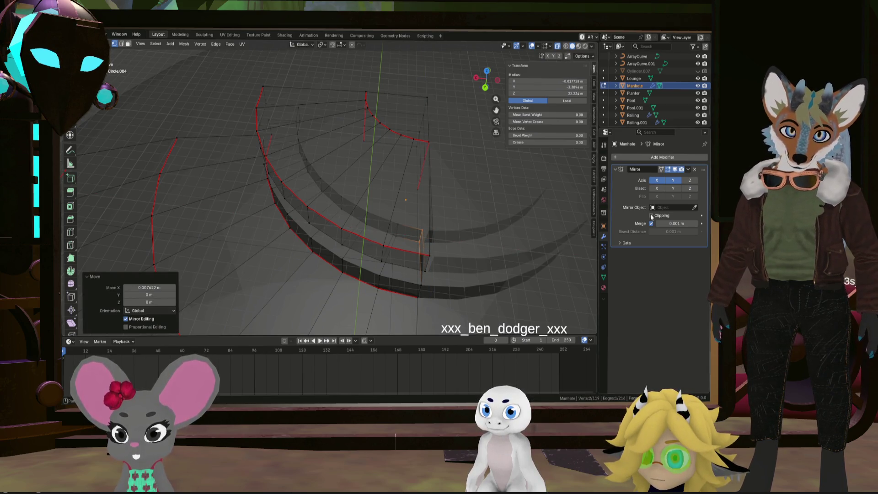
- Move the six corner vertices of the bar horizontally and nudge one corner vertex
{"action": "left_click", "coordinate": [415, 310]}
{"action": "left_click_drag", "start_coordinate": [442, 232], "coordinate": [470, 220]}
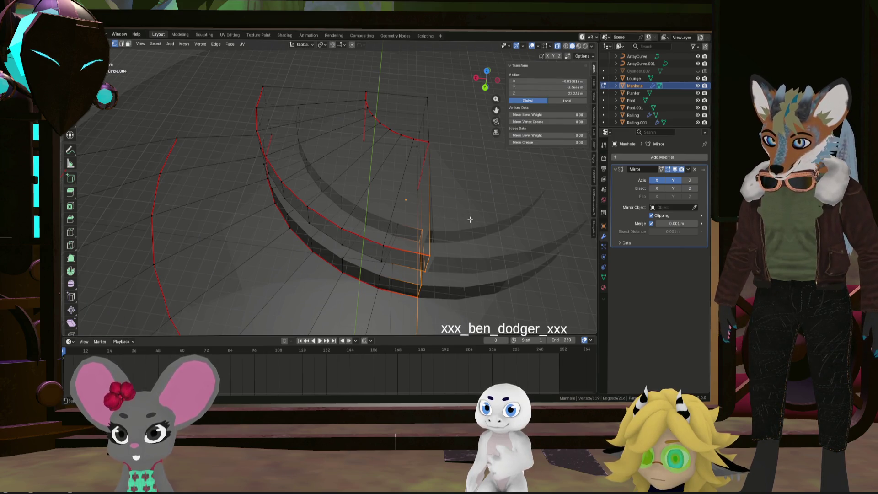
{"action": "key", "text": "shift+z"}
{"action": "left_click", "coordinate": [475, 219]}
{"action": "mouse_move", "coordinate": [475, 219]}
{"action": "middle_mouse_down"}
{"action": "mouse_move", "coordinate": [471, 248]}
{"action": "mouse_move", "coordinate": [415, 233]}
{"action": "mouse_move", "coordinate": [428, 198]}
{"action": "mouse_move", "coordinate": [384, 186]}
{"action": "mouse_move", "coordinate": [403, 204]}
{"action": "mouse_move", "coordinate": [419, 250]}
{"action": "mouse_move", "coordinate": [457, 237]}
{"action": "mouse_move", "coordinate": [345, 202]}
{"action": "mouse_move", "coordinate": [362, 200]}
{"action": "mouse_move", "coordinate": [357, 190]}
{"action": "mouse_move", "coordinate": [282, 243]}
{"action": "middle_mouse_up"}
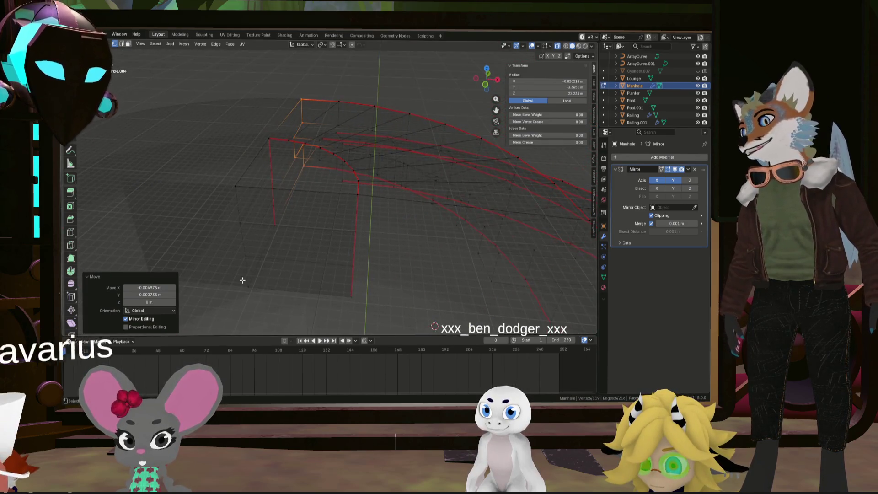
{"action": "left_click", "coordinate": [279, 244]}
{"action": "left_click_drag", "start_coordinate": [279, 244], "coordinate": [271, 249]}
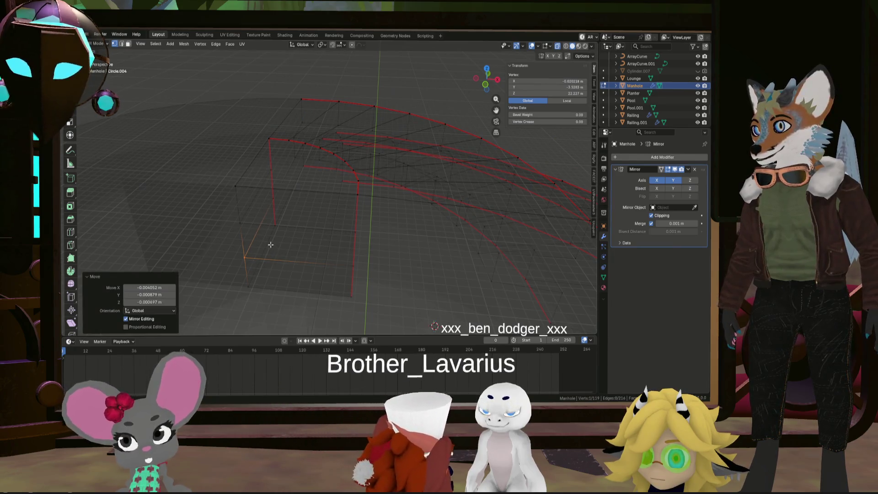
{"action": "middle_click_drag", "start_coordinate": [271, 249], "coordinate": [255, 235]}
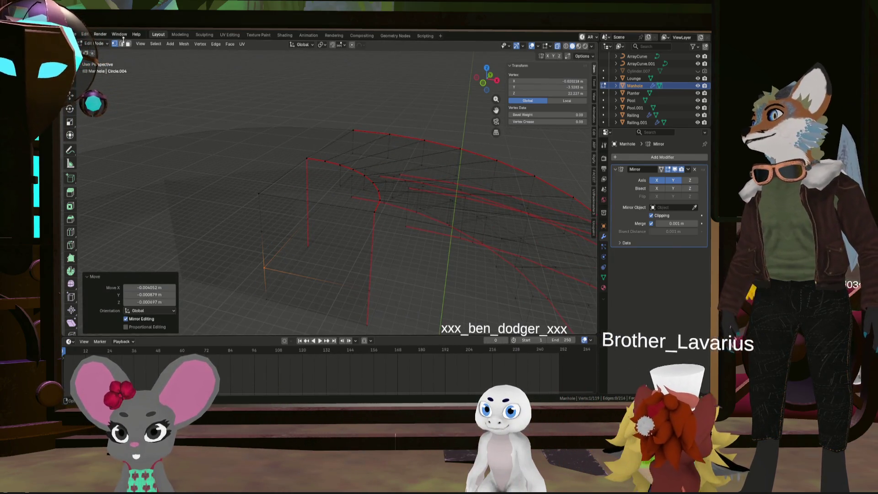
- Extrude the bottom quad face upward into a wall, then sideways into a box
{"action": "key", "text": "3"}
{"action": "left_click", "coordinate": [316, 295]}
{"action": "key", "text": "e"}
{"action": "left_click", "coordinate": [291, 235]}
{"action": "mouse_move", "coordinate": [291, 234]}
{"action": "middle_mouse_down"}
{"action": "mouse_move", "coordinate": [257, 249]}
{"action": "mouse_move", "coordinate": [294, 245]}
{"action": "middle_mouse_up"}
{"action": "key", "text": "e"}
{"action": "left_click", "coordinate": [281, 219]}
- Delete the extruded box's faces and the remaining selected geometry
{"action": "middle_click_drag", "start_coordinate": [283, 195], "coordinate": [316, 207]}
{"action": "key", "text": "x"}
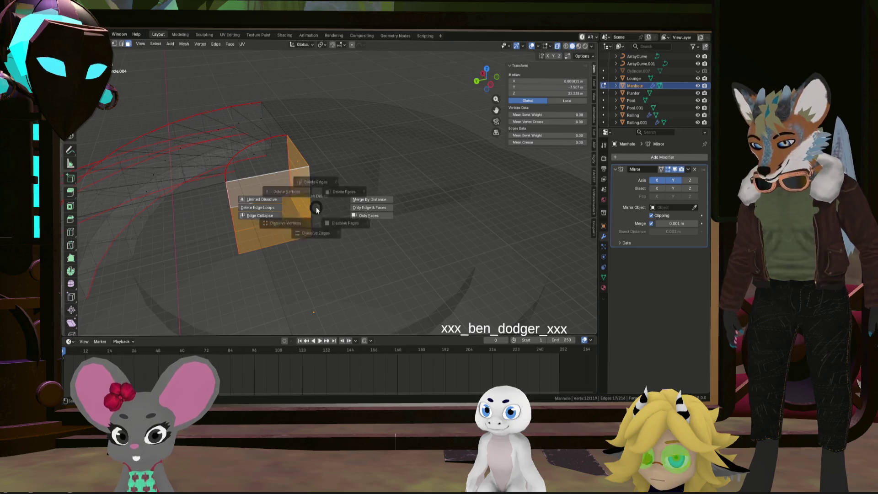
{"action": "left_click", "coordinate": [360, 182]}
{"action": "mouse_move", "coordinate": [353, 182]}
{"action": "middle_mouse_down"}
{"action": "mouse_move", "coordinate": [310, 183]}
{"action": "mouse_move", "coordinate": [261, 212]}
{"action": "middle_mouse_up"}
{"action": "key", "text": "x"}
{"action": "left_click", "coordinate": [255, 200]}
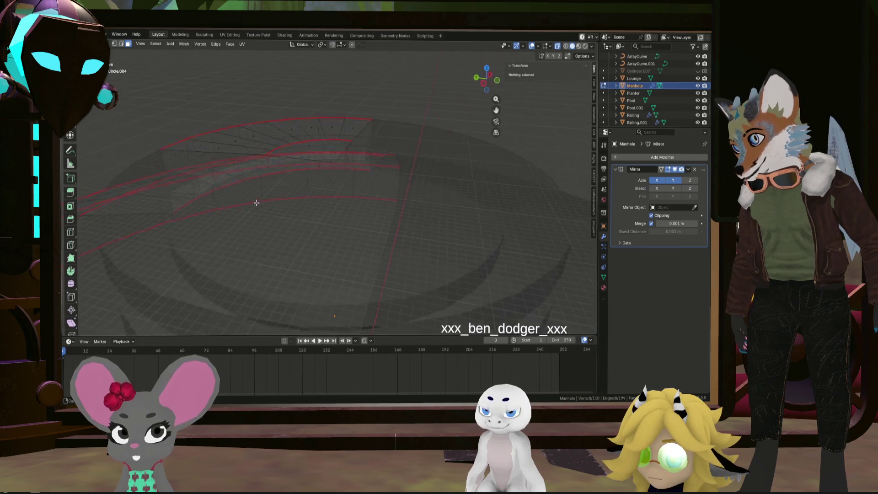
{"action": "mouse_move", "coordinate": [196, 204]}
{"action": "middle_mouse_down"}
{"action": "mouse_move", "coordinate": [450, 150]}
{"action": "mouse_move", "coordinate": [295, 190]}
{"action": "mouse_move", "coordinate": [386, 196]}
{"action": "mouse_move", "coordinate": [407, 157]}
{"action": "mouse_move", "coordinate": [435, 165]}
{"action": "mouse_move", "coordinate": [342, 182]}
{"action": "mouse_move", "coordinate": [372, 196]}
{"action": "mouse_move", "coordinate": [380, 189]}
{"action": "middle_mouse_up"}
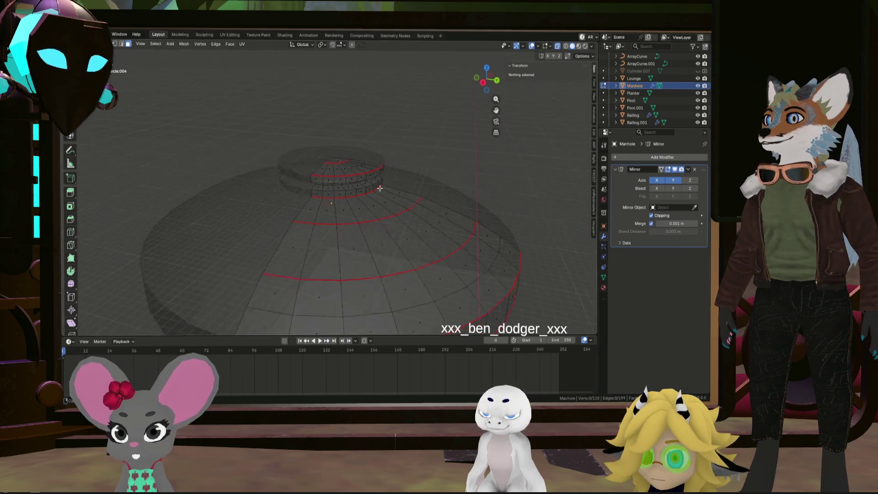
- Inspect the dome from beneath and above, then select the entire Manhole mesh
{"action": "mouse_move", "coordinate": [335, 162]}
{"action": "middle_mouse_down"}
{"action": "mouse_move", "coordinate": [320, 219]}
{"action": "mouse_move", "coordinate": [319, 180]}
{"action": "mouse_move", "coordinate": [384, 234]}
{"action": "mouse_move", "coordinate": [416, 248]}
{"action": "mouse_move", "coordinate": [393, 237]}
{"action": "middle_mouse_up"}
{"action": "scroll", "coordinate": [393, 238], "scroll_direction": "up", "scroll_amount": 3}
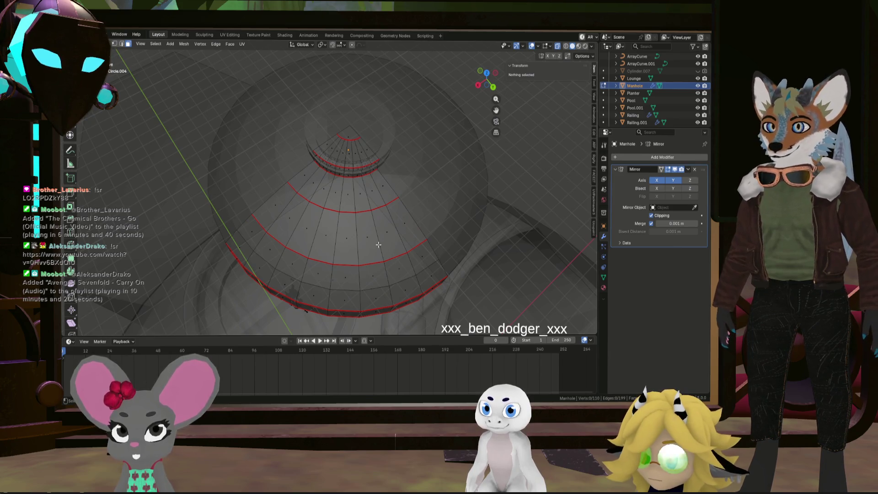
{"action": "left_click", "coordinate": [350, 151]}
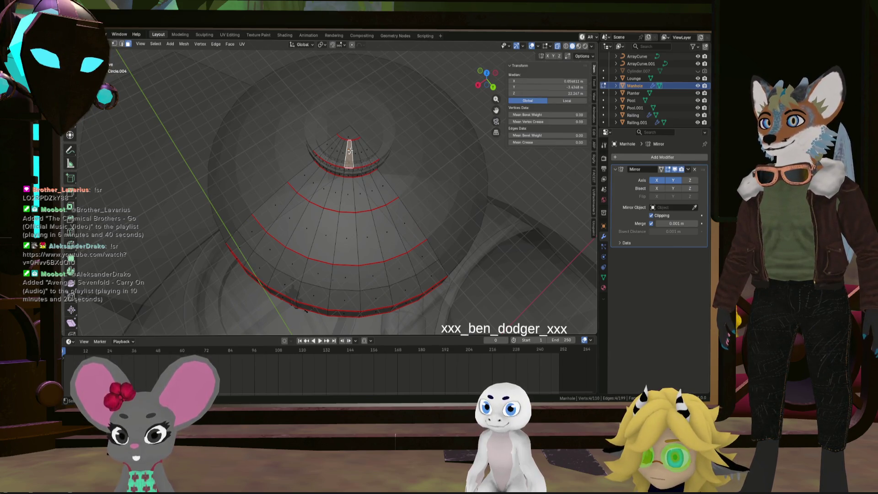
{"action": "mouse_move", "coordinate": [349, 136]}
{"action": "middle_mouse_down"}
{"action": "mouse_move", "coordinate": [346, 128]}
{"action": "mouse_move", "coordinate": [352, 142]}
{"action": "mouse_move", "coordinate": [318, 142]}
{"action": "mouse_move", "coordinate": [349, 170]}
{"action": "middle_mouse_up"}
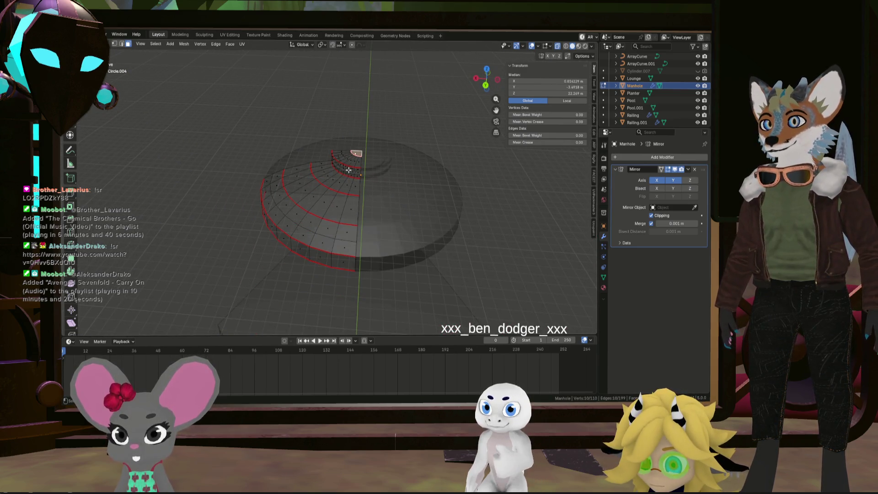
{"action": "key", "text": "a"}
{"action": "right_click", "coordinate": [347, 169]}
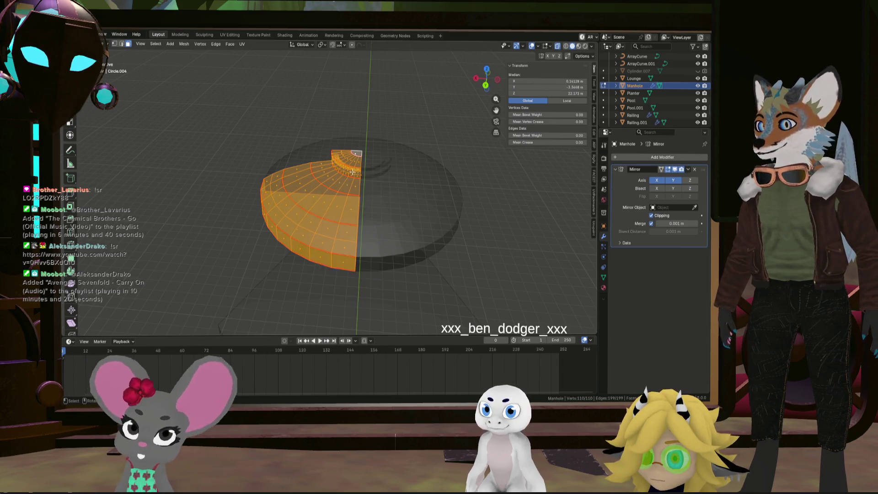
- Snap the 3D cursor to the selected Manhole mesh with Cursor to Selected
{"action": "left_click", "coordinate": [354, 174], "text": "ctrl"}
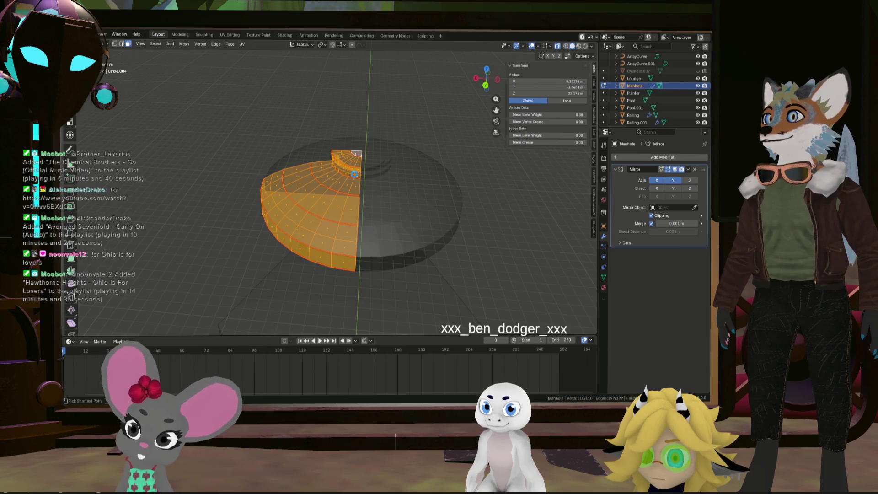
{"action": "key", "text": "shift+s"}
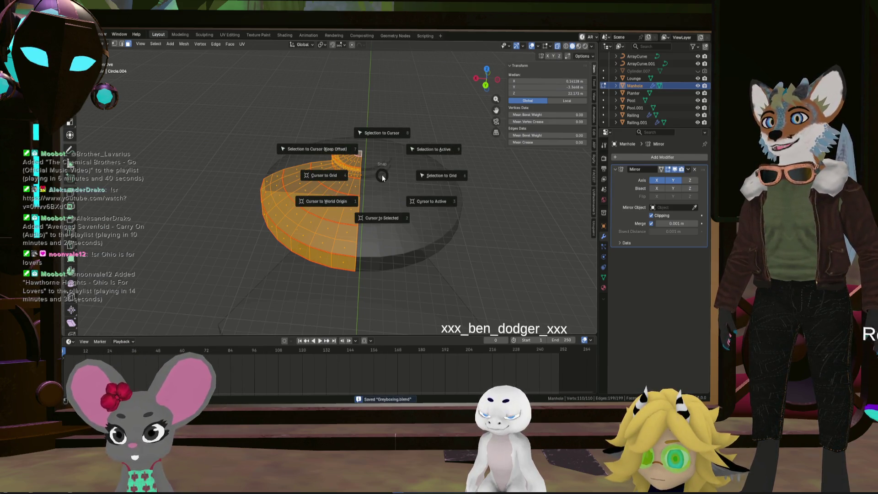
{"action": "left_click", "coordinate": [381, 215]}
{"action": "middle_click_drag", "start_coordinate": [381, 215], "coordinate": [373, 210]}
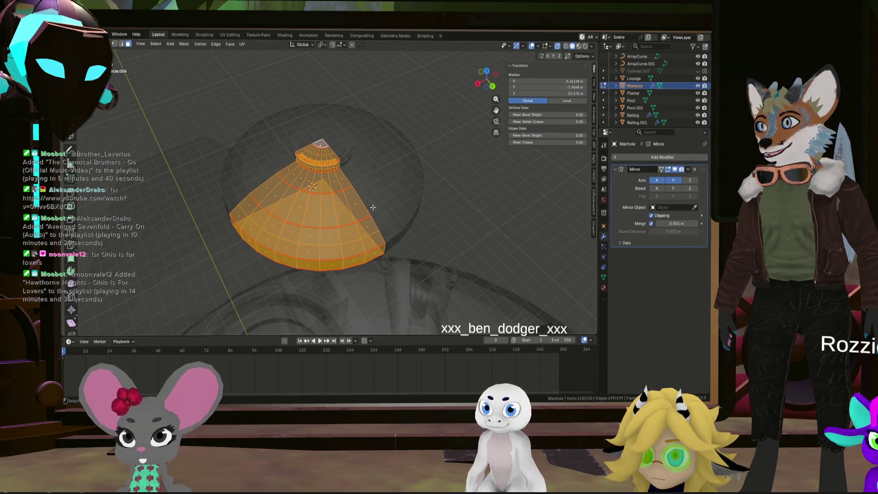
- Bring up the Add Mesh menu of primitives
{"action": "key", "text": "shift+s"}
{"action": "key", "text": "Escape"}
{"action": "key", "text": "shift+a"}
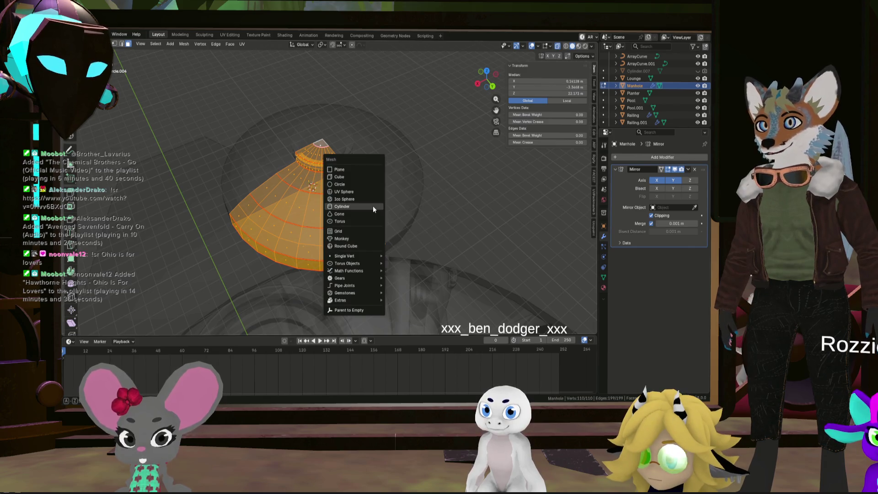
- Add a cube at the 3D cursor, shrink it to about 0.097, and frame it
{"action": "left_click", "coordinate": [351, 182]}
{"action": "scroll", "coordinate": [425, 183], "scroll_direction": "down", "scroll_amount": 5}
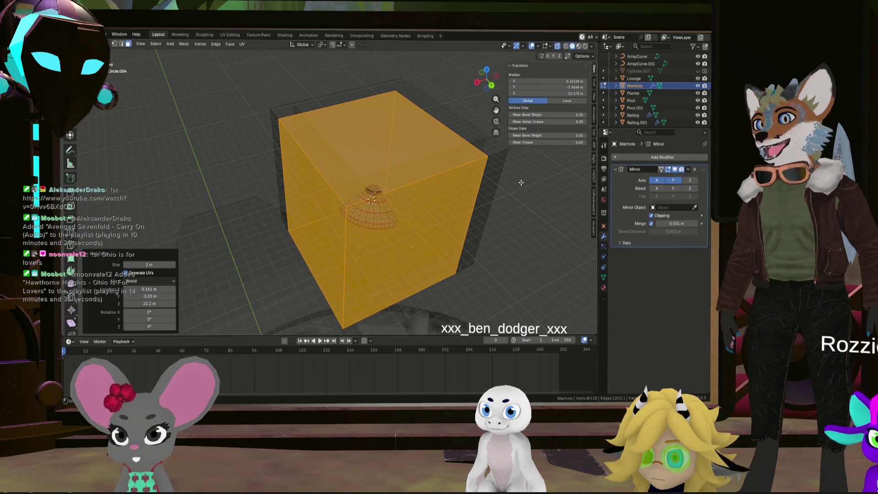
{"action": "key", "text": "s"}
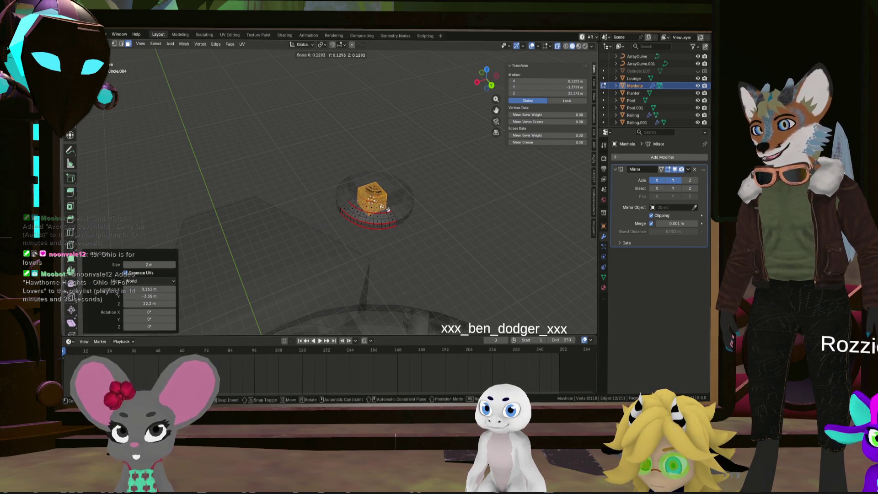
{"action": "key", "text": "Escape"}
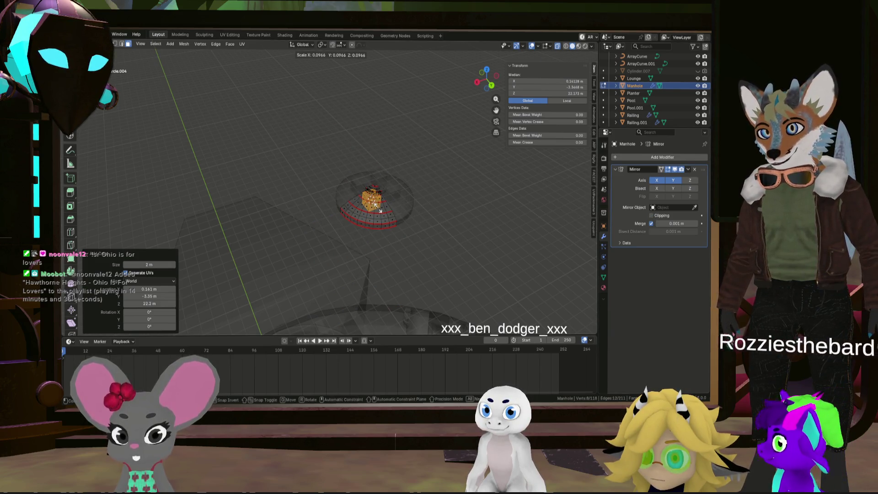
{"action": "left_click", "coordinate": [375, 205]}
{"action": "key", "text": "KP_Decimal"}
- Scale the cube's X and Z to 0.181 while keeping its Y length, then lower it slightly
{"action": "key", "text": "s"}
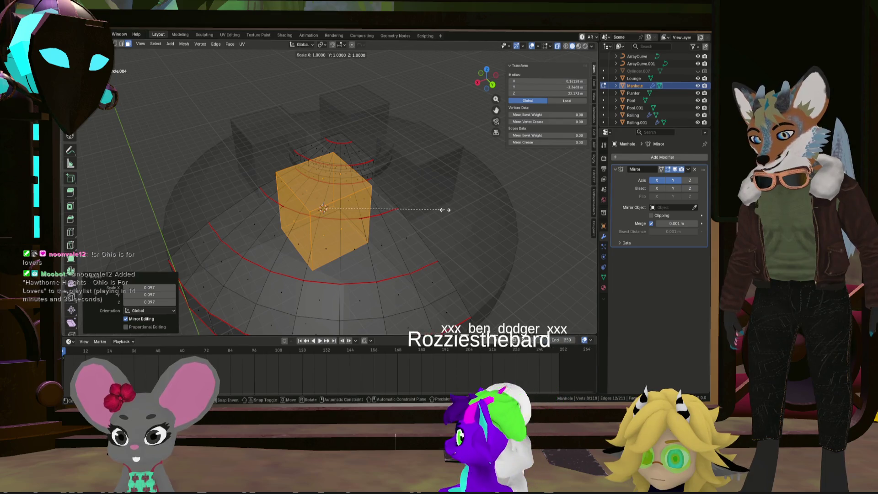
{"action": "key", "text": "shift+y"}
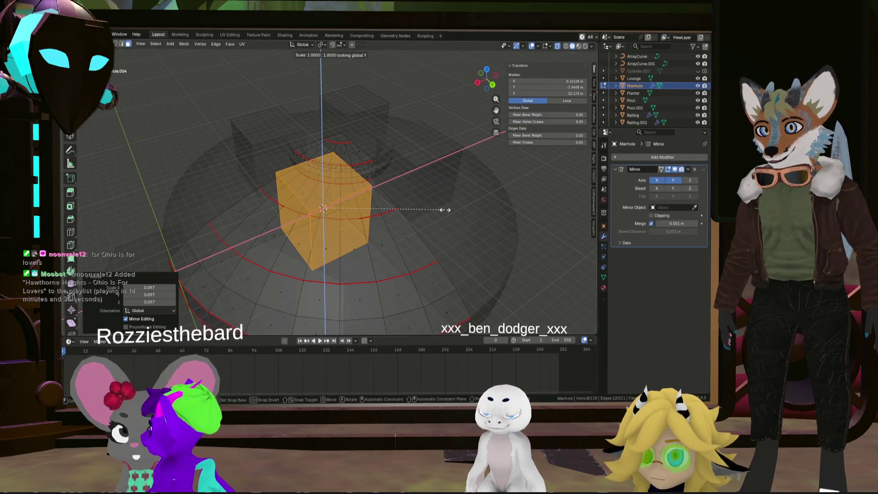
{"action": "scroll", "coordinate": [342, 208], "scroll_direction": "down", "scroll_amount": 3}
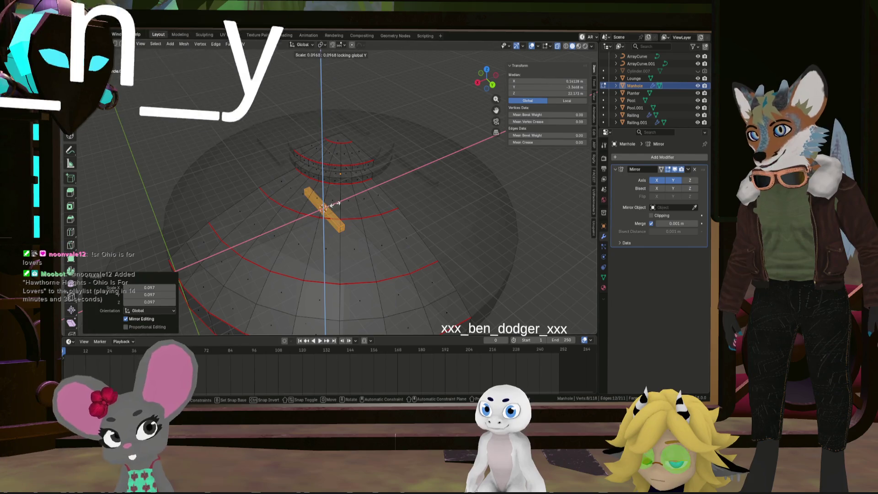
{"action": "left_click", "coordinate": [319, 189]}
{"action": "scroll", "coordinate": [319, 189], "scroll_direction": "up", "scroll_amount": 2}
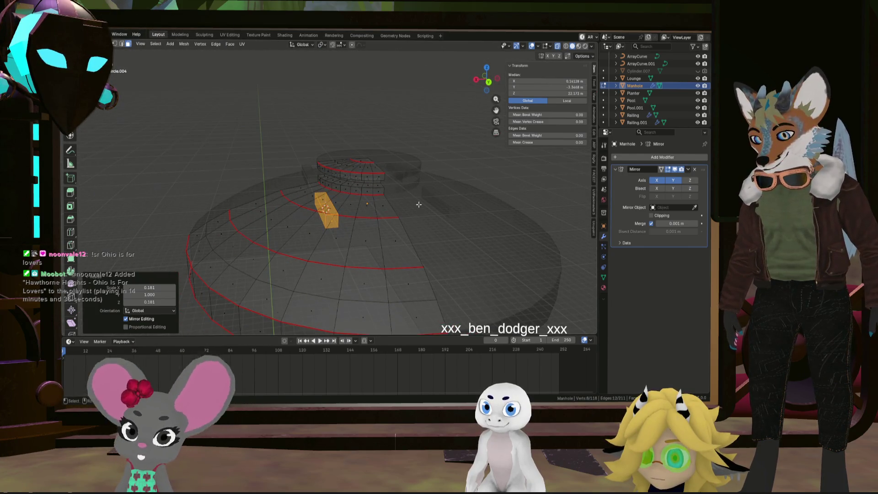
{"action": "left_click", "coordinate": [403, 207]}
- Scale the block's height to 0.501 and reposition the bar on the dome
{"action": "key", "text": "s"}
{"action": "key", "text": "z"}
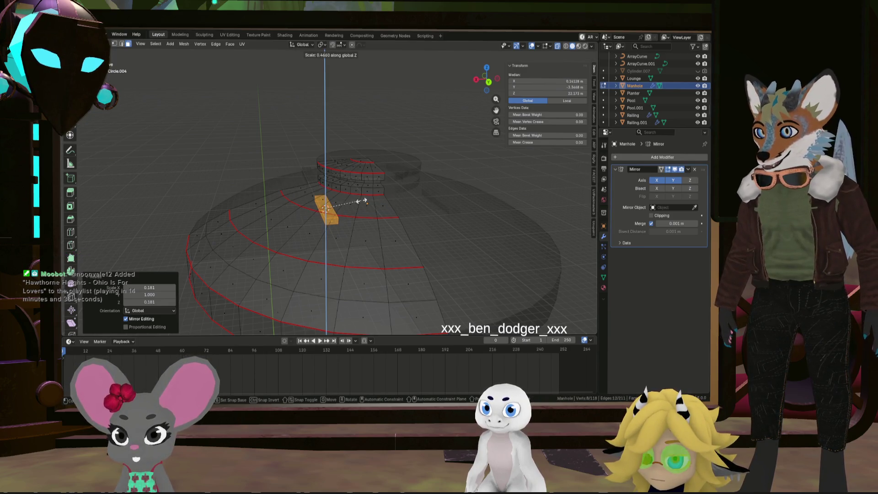
{"action": "left_click", "coordinate": [364, 201]}
{"action": "mouse_move", "coordinate": [362, 202]}
{"action": "middle_mouse_down"}
{"action": "mouse_move", "coordinate": [398, 249]}
{"action": "mouse_move", "coordinate": [344, 209]}
{"action": "mouse_move", "coordinate": [354, 190]}
{"action": "mouse_move", "coordinate": [343, 225]}
{"action": "middle_mouse_up"}
{"action": "key", "text": "z"}
{"action": "left_click", "coordinate": [359, 181]}
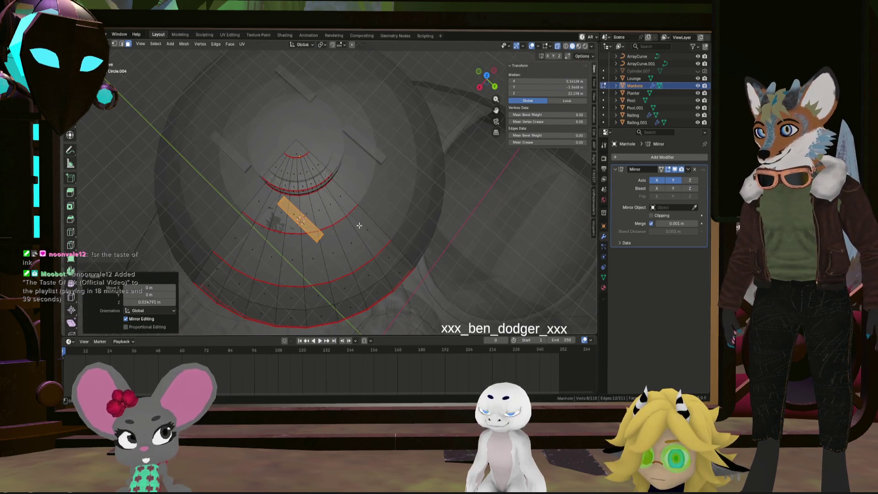
{"action": "key", "text": "shift+z"}
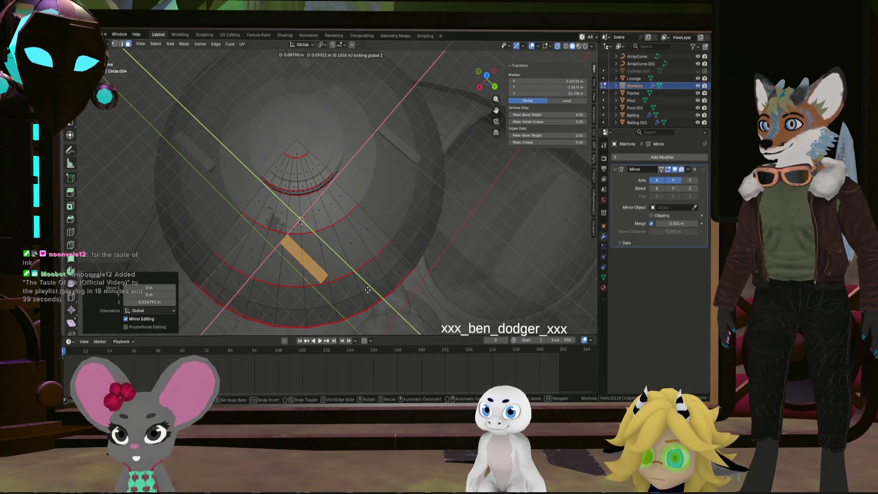
{"action": "left_click", "coordinate": [371, 289]}
- Lengthen the bar along Y, widen it along X, then stretch it further along Y
{"action": "middle_click_drag", "start_coordinate": [359, 267], "coordinate": [377, 226]}
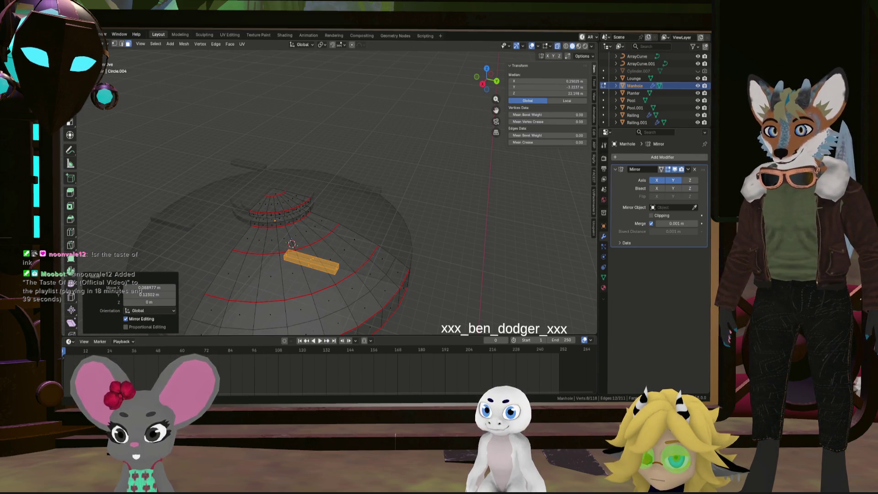
{"action": "mouse_move", "coordinate": [359, 193]}
{"action": "middle_mouse_down"}
{"action": "mouse_move", "coordinate": [362, 275]}
{"action": "mouse_move", "coordinate": [383, 276]}
{"action": "middle_mouse_up"}
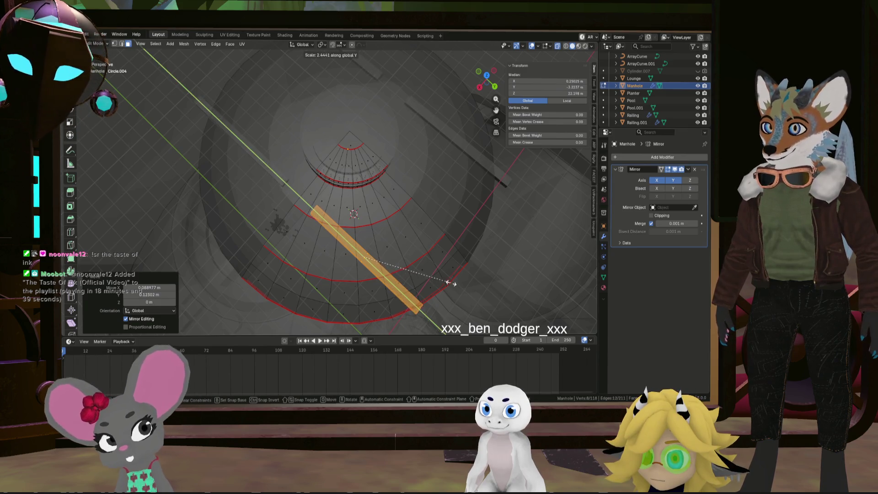
{"action": "left_click", "coordinate": [428, 279]}
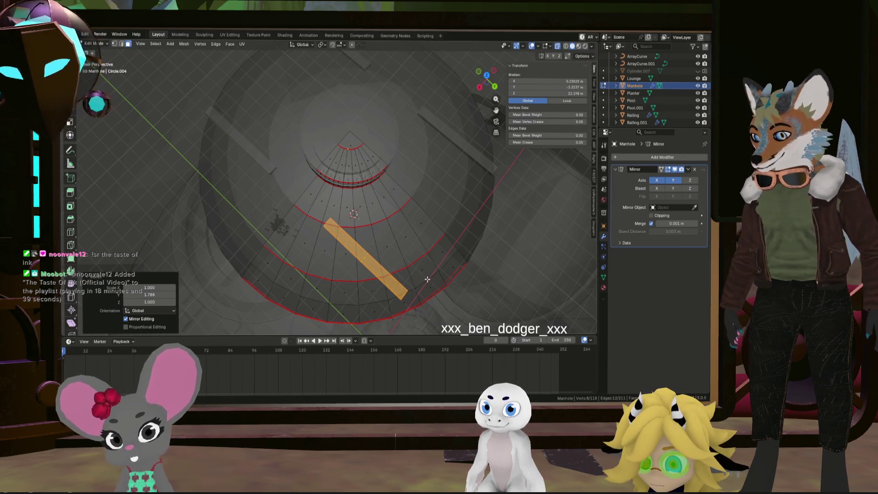
{"action": "left_click", "coordinate": [460, 276]}
{"action": "mouse_move", "coordinate": [460, 277]}
{"action": "middle_mouse_down"}
{"action": "mouse_move", "coordinate": [431, 282]}
{"action": "mouse_move", "coordinate": [414, 249]}
{"action": "mouse_move", "coordinate": [375, 275]}
{"action": "middle_mouse_up"}
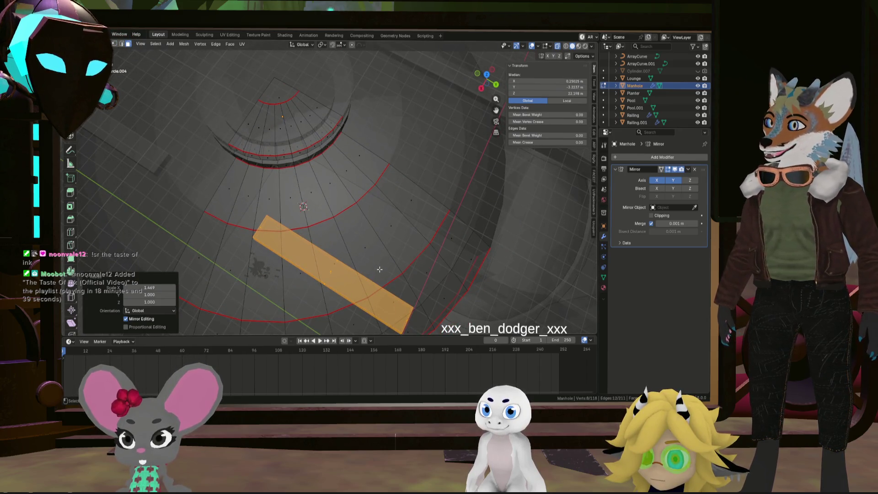
{"action": "scroll", "coordinate": [389, 269], "scroll_direction": "down", "scroll_amount": 3}
{"action": "mouse_move", "coordinate": [398, 272]}
{"action": "middle_mouse_down"}
{"action": "mouse_move", "coordinate": [400, 260]}
{"action": "mouse_move", "coordinate": [407, 286]}
{"action": "middle_mouse_up"}
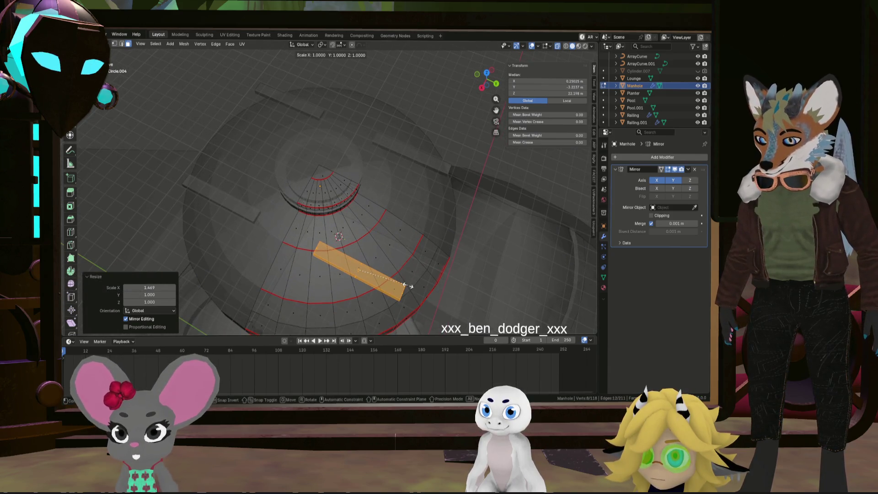
{"action": "left_click", "coordinate": [441, 287]}
- Turn the bar around the vertical axis, shift it down and right, and rotate it -22°
{"action": "middle_click_drag", "start_coordinate": [441, 287], "coordinate": [357, 274]}
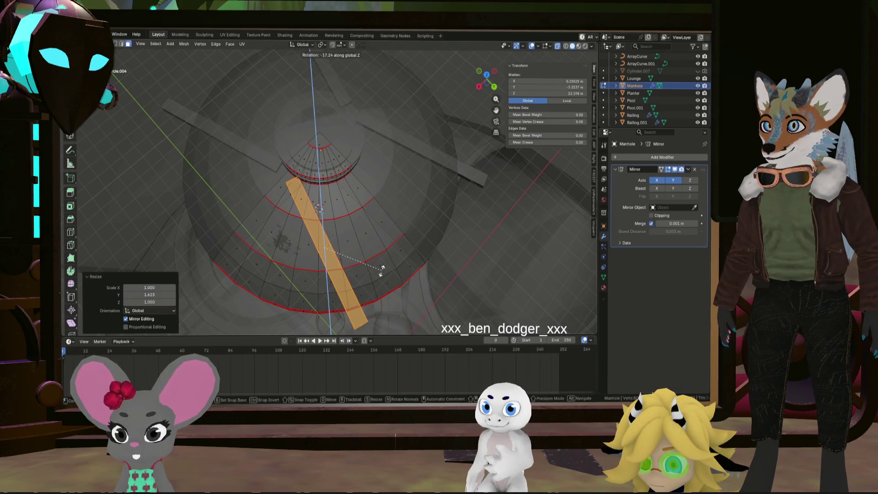
{"action": "left_click", "coordinate": [404, 200]}
{"action": "key", "text": "g"}
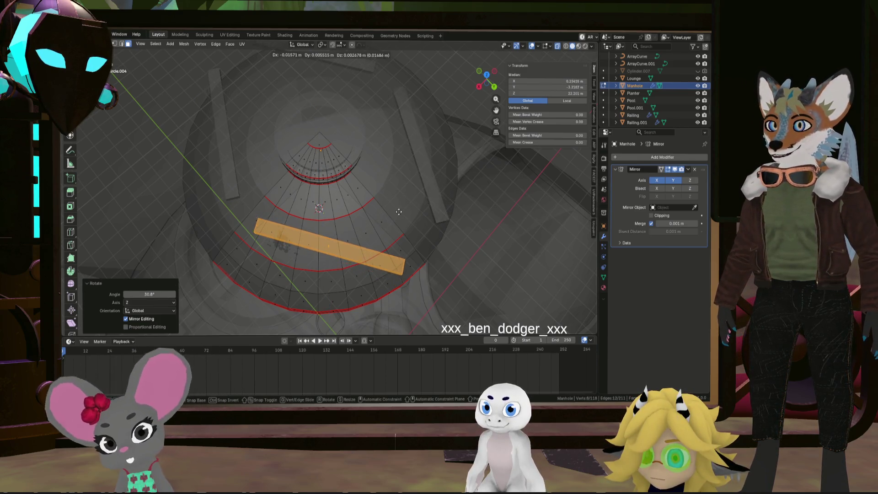
{"action": "left_click", "coordinate": [408, 193]}
{"action": "key", "text": "r"}
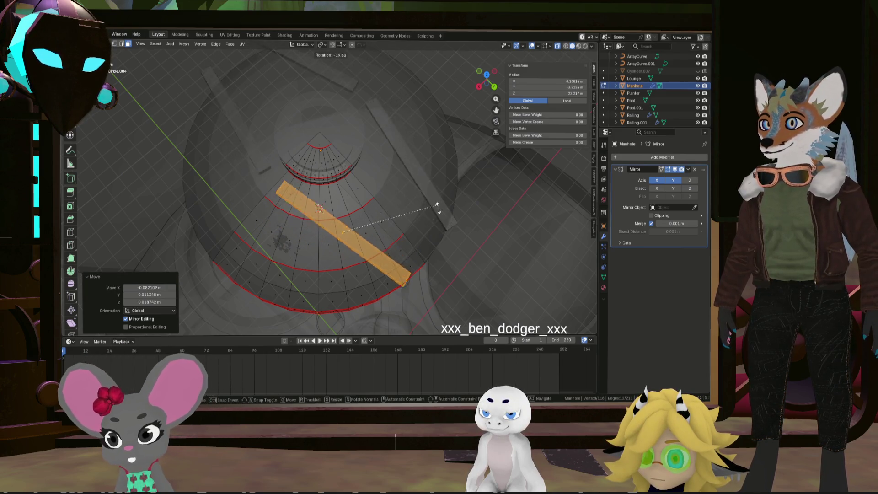
{"action": "left_click", "coordinate": [425, 211]}
{"action": "mouse_move", "coordinate": [426, 212]}
{"action": "middle_mouse_down"}
{"action": "mouse_move", "coordinate": [349, 192]}
{"action": "mouse_move", "coordinate": [377, 198]}
{"action": "mouse_move", "coordinate": [339, 174]}
{"action": "mouse_move", "coordinate": [349, 215]}
{"action": "mouse_move", "coordinate": [329, 220]}
{"action": "mouse_move", "coordinate": [336, 212]}
{"action": "middle_mouse_up"}
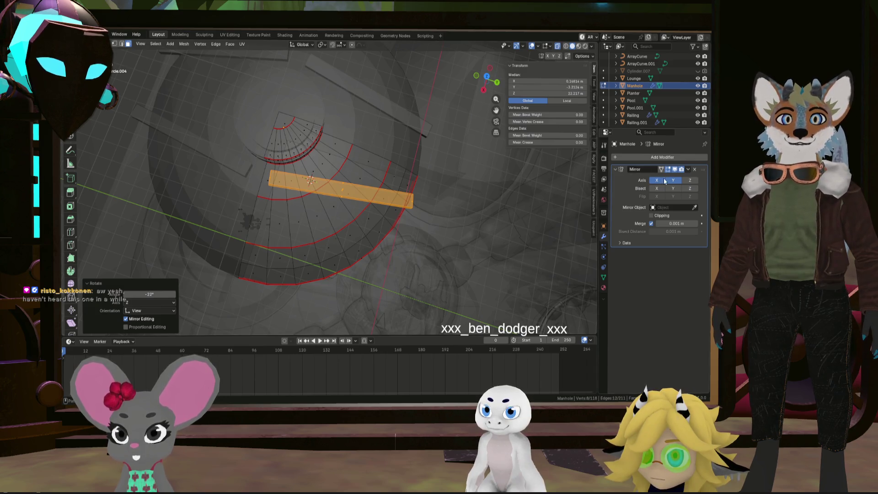
- In the Mirror modifier, toggle Axis X off and back on, then disable Axis Y
{"action": "mouse_move", "coordinate": [366, 183]}
{"action": "middle_mouse_down"}
{"action": "mouse_move", "coordinate": [435, 168]}
{"action": "mouse_move", "coordinate": [451, 182]}
{"action": "mouse_move", "coordinate": [402, 166]}
{"action": "mouse_move", "coordinate": [398, 191]}
{"action": "mouse_move", "coordinate": [427, 182]}
{"action": "mouse_move", "coordinate": [383, 145]}
{"action": "middle_mouse_up"}
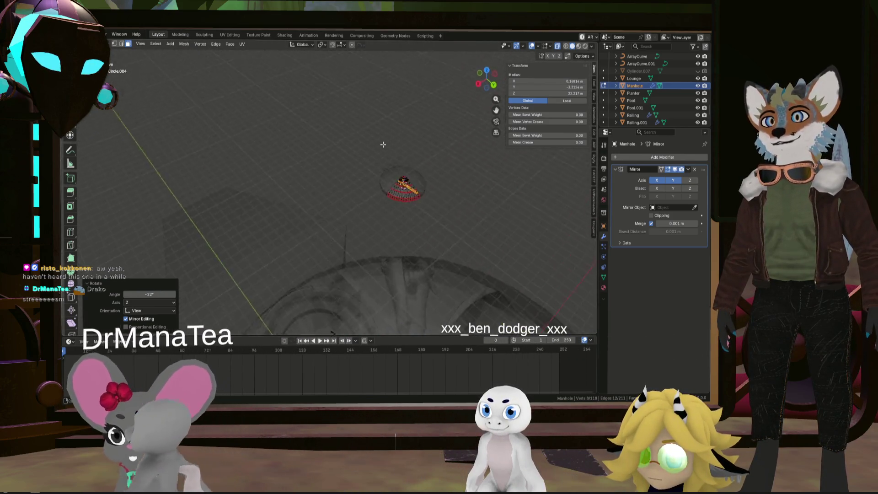
{"action": "scroll", "coordinate": [389, 174], "scroll_direction": "up", "scroll_amount": 8}
{"action": "mouse_move", "coordinate": [393, 183]}
{"action": "middle_mouse_down"}
{"action": "mouse_move", "coordinate": [406, 208]}
{"action": "mouse_move", "coordinate": [472, 210]}
{"action": "middle_mouse_up"}
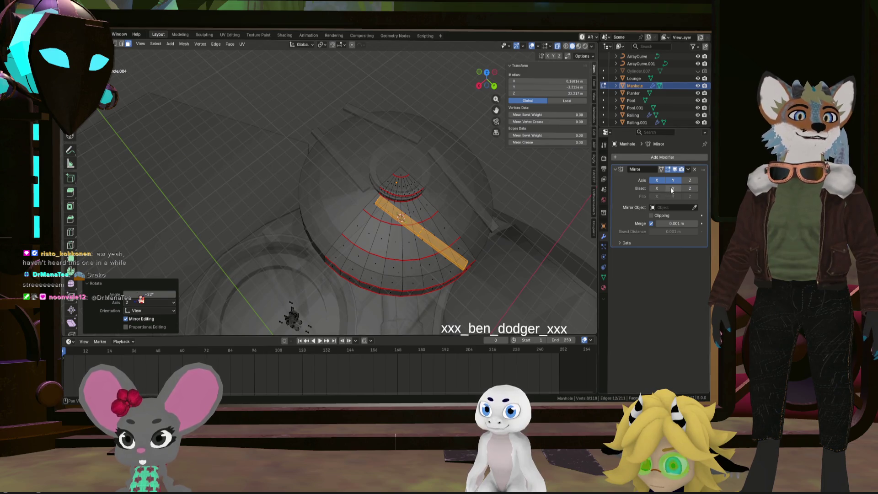
{"action": "left_click", "coordinate": [657, 180]}
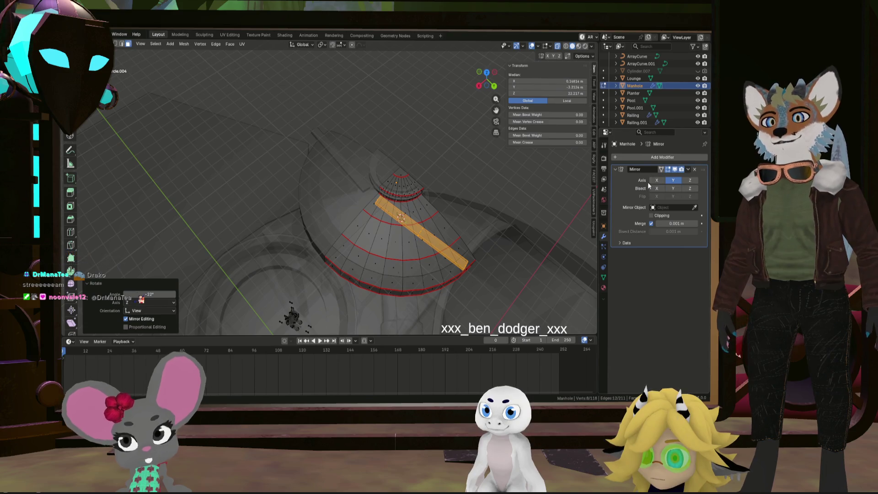
{"action": "key", "text": "z"}
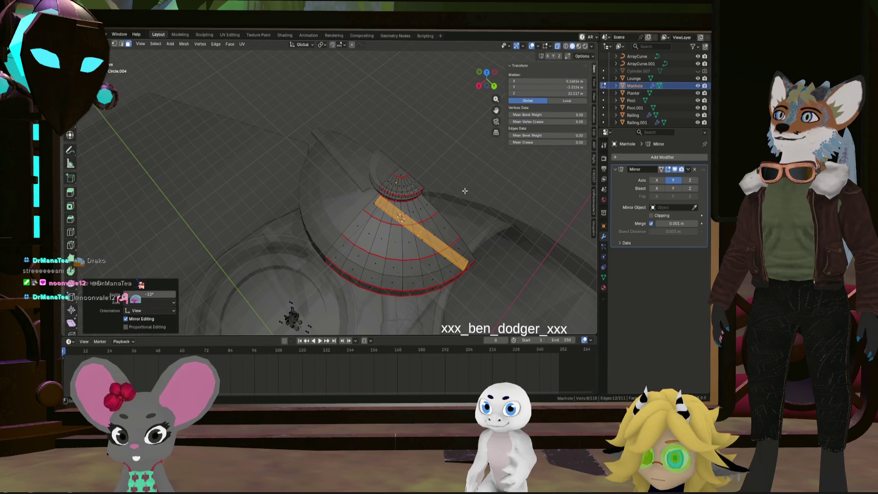
{"action": "left_click", "coordinate": [659, 181]}
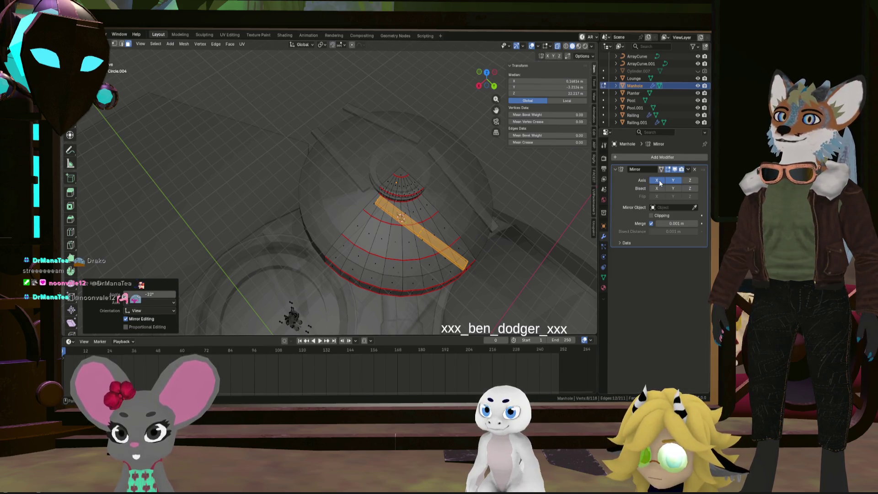
{"action": "left_click", "coordinate": [673, 181]}
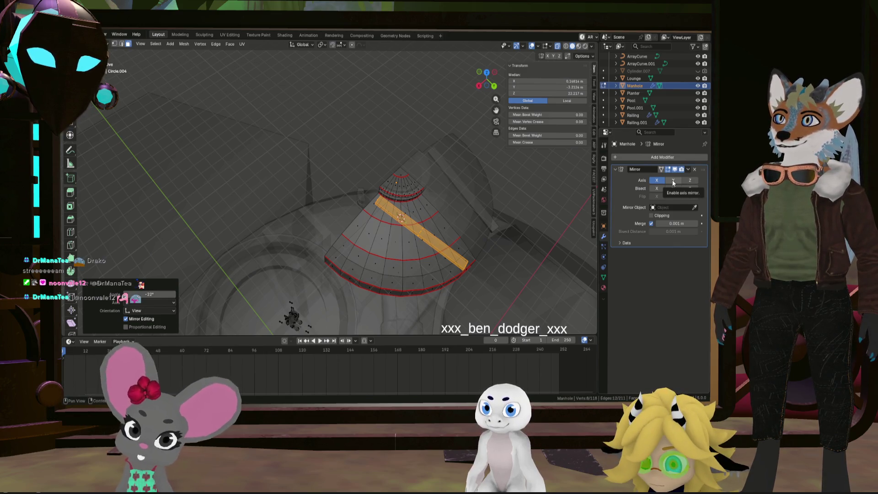
{"action": "middle_click_drag", "start_coordinate": [439, 206], "coordinate": [382, 195]}
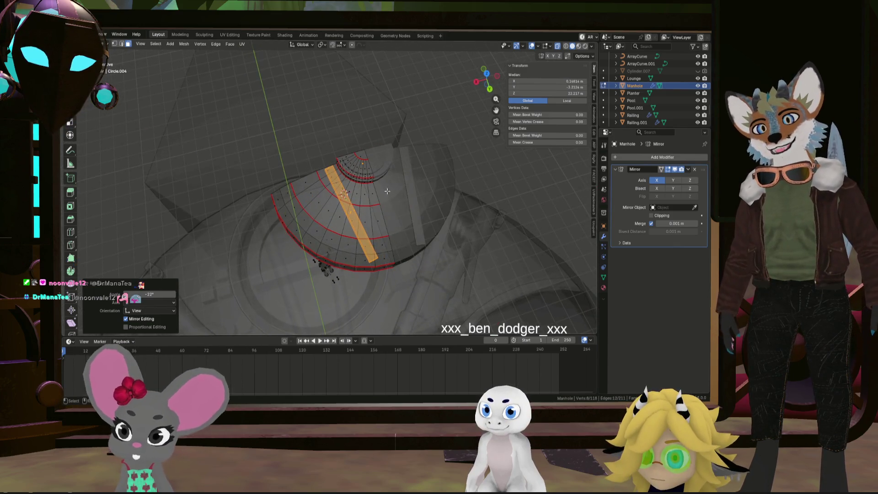
- Rotate the bar by a typed -22° and re-enable Mirror Axis Y
{"action": "key", "text": "r"}
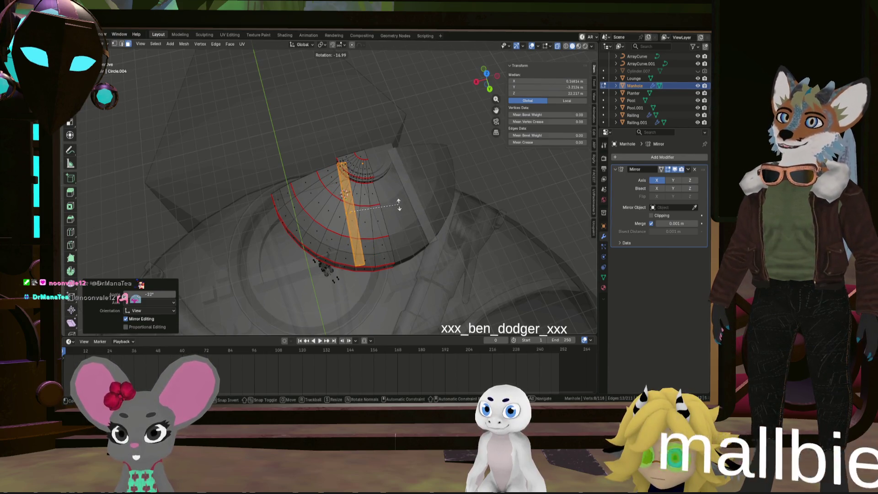
{"action": "type", "text": "-22"}
{"action": "key", "text": "Return"}
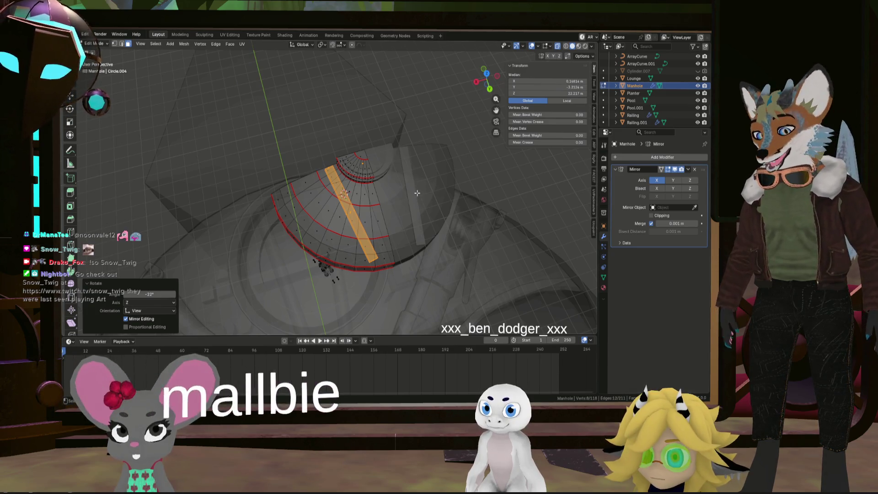
{"action": "left_click", "coordinate": [666, 181]}
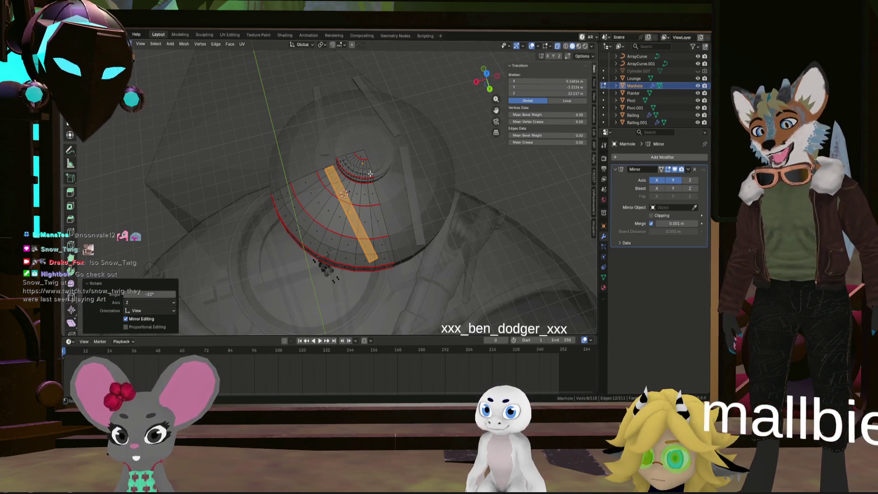
- Rotate the bar about -54° around Z, reposition it, and view from the top
{"action": "key", "text": "r"}
{"action": "key", "text": "Escape"}
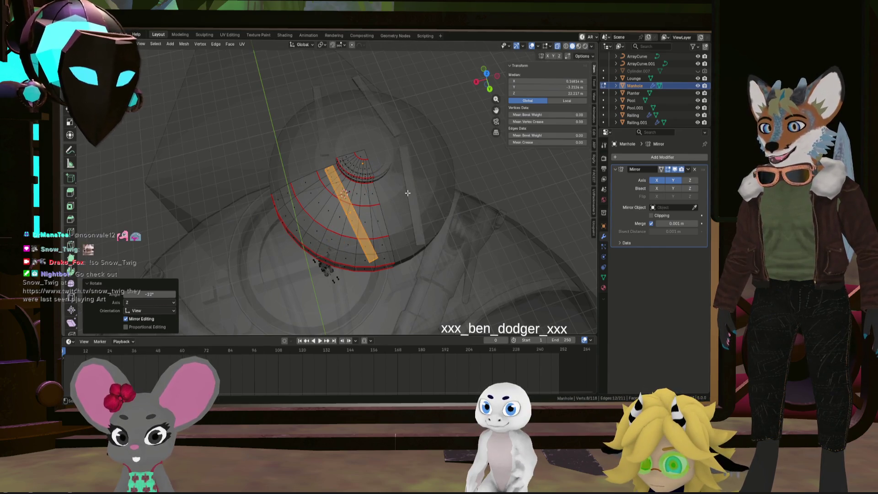
{"action": "key", "text": "r"}
{"action": "key", "text": "z"}
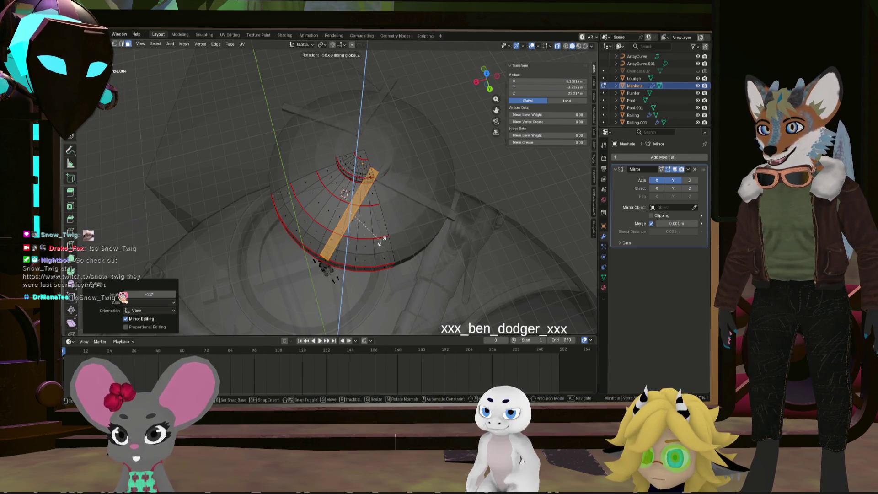
{"action": "left_click", "coordinate": [384, 240]}
{"action": "key", "text": "g"}
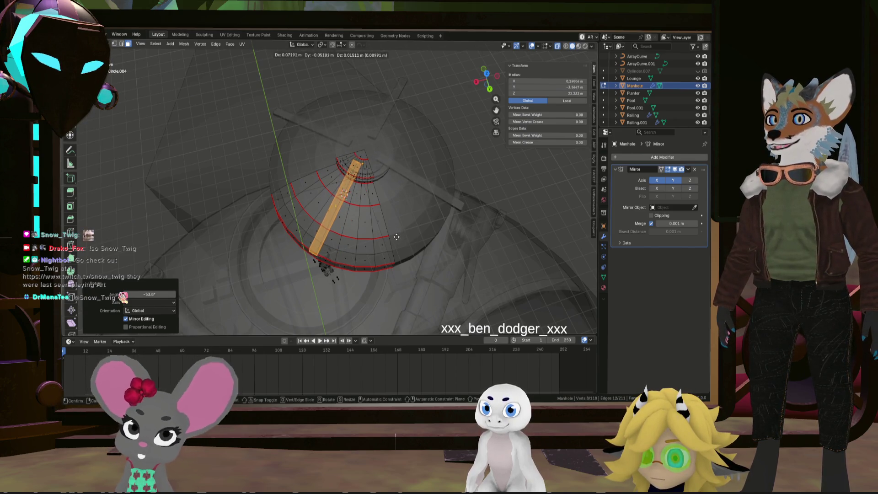
{"action": "left_click", "coordinate": [393, 245]}
{"action": "middle_click_drag", "start_coordinate": [393, 245], "coordinate": [473, 77]}
{"action": "left_click", "coordinate": [485, 73]}
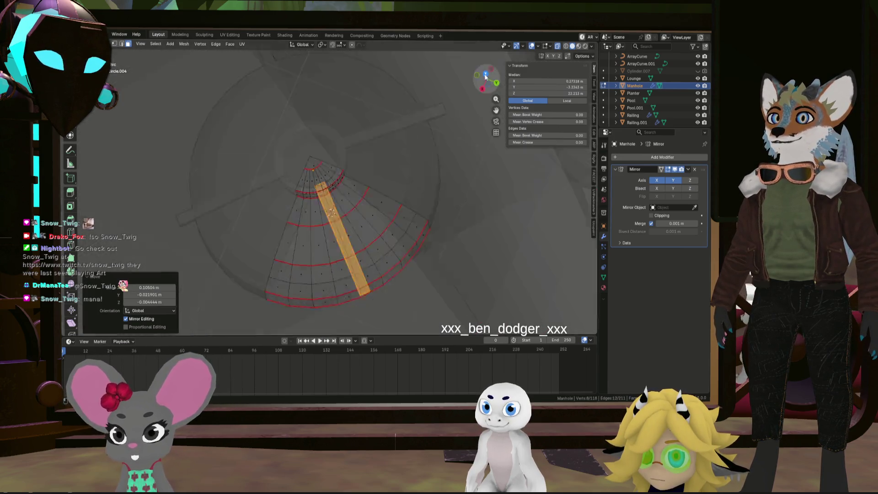
- Rotate the bar a slight -1.52° and nudge its position
{"action": "key", "text": "r"}
{"action": "left_click", "coordinate": [432, 128]}
{"action": "key", "text": "g"}
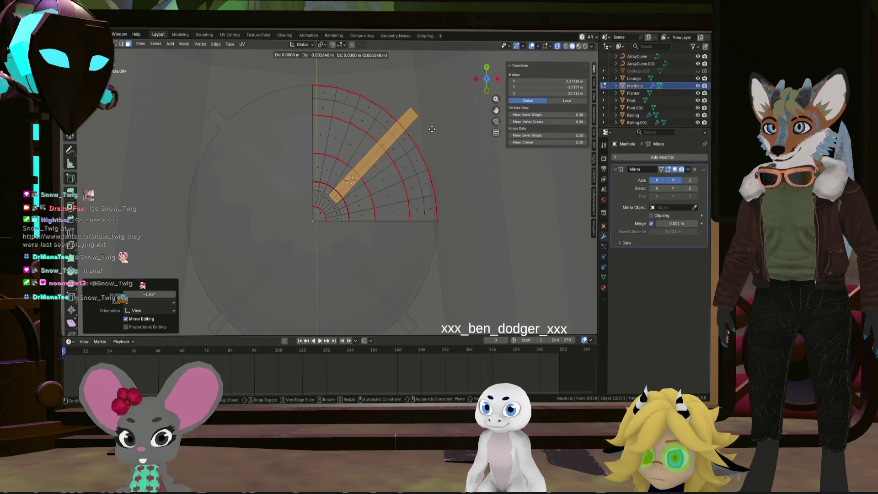
{"action": "left_click", "coordinate": [432, 129]}
{"action": "mouse_move", "coordinate": [432, 129]}
{"action": "middle_mouse_down"}
{"action": "mouse_move", "coordinate": [354, 81]}
{"action": "mouse_move", "coordinate": [364, 94]}
{"action": "middle_mouse_up"}
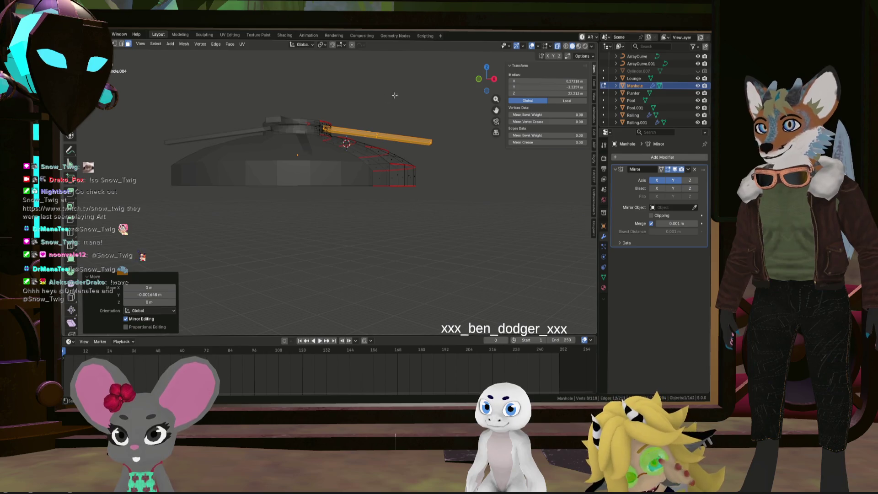
{"action": "left_click_drag", "start_coordinate": [497, 82], "coordinate": [447, 127]}
{"action": "middle_click_drag", "start_coordinate": [447, 127], "coordinate": [431, 126]}
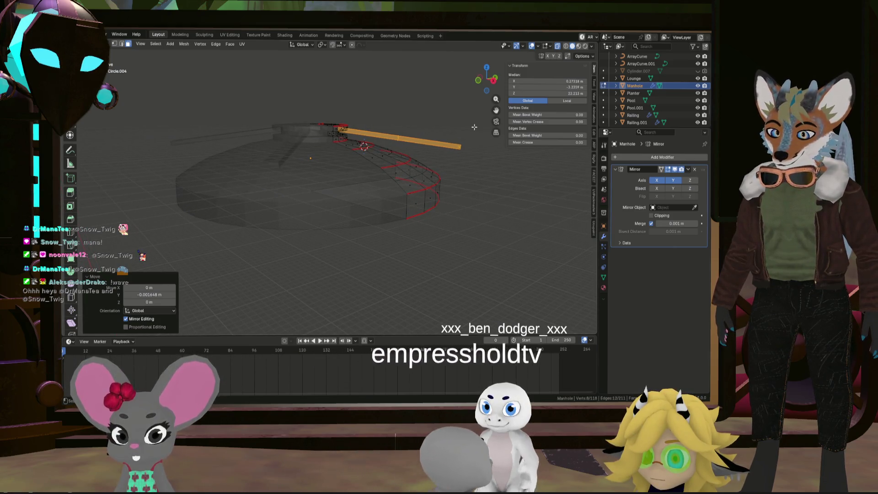
- Rotate the bar about -10° and lower it along Z onto the dome
{"action": "key", "text": "r"}
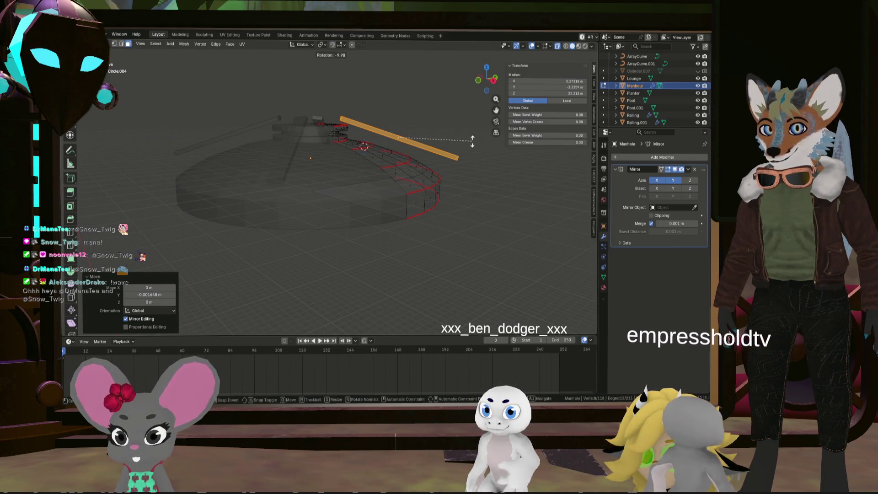
{"action": "left_click", "coordinate": [472, 142]}
{"action": "key", "text": "h"}
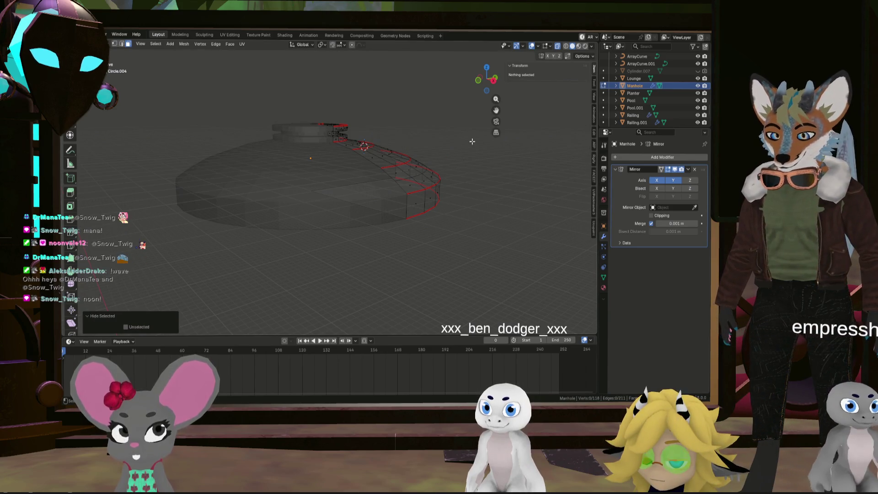
{"action": "key", "text": "alt+h"}
{"action": "key", "text": "g"}
{"action": "key", "text": "z"}
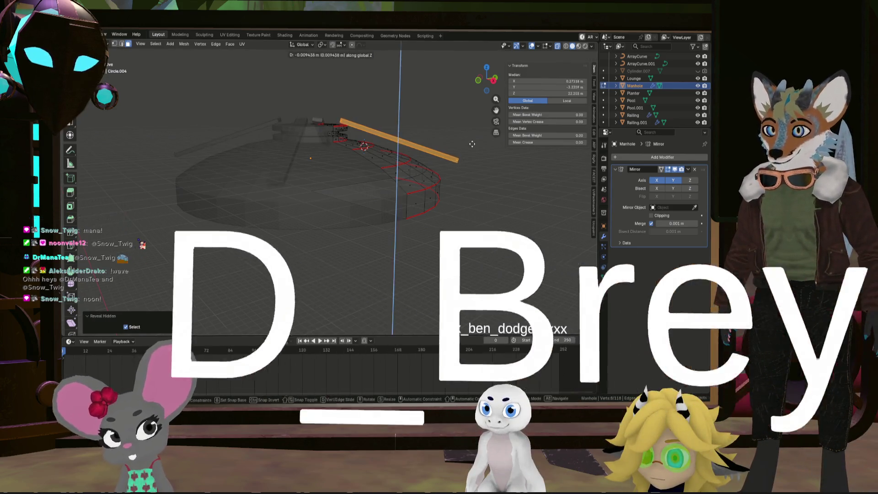
{"action": "left_click", "coordinate": [472, 154]}
- Deselect all, select the small top-centre piece with L, and start moving it
{"action": "mouse_move", "coordinate": [472, 154]}
{"action": "middle_mouse_down"}
{"action": "mouse_move", "coordinate": [400, 108]}
{"action": "mouse_move", "coordinate": [433, 124]}
{"action": "mouse_move", "coordinate": [414, 83]}
{"action": "mouse_move", "coordinate": [415, 141]}
{"action": "mouse_move", "coordinate": [365, 155]}
{"action": "mouse_move", "coordinate": [388, 162]}
{"action": "middle_mouse_up"}
{"action": "key", "text": "alt+a"}
{"action": "key", "text": "l"}
{"action": "scroll", "coordinate": [415, 82], "scroll_direction": "up", "scroll_amount": 5}
{"action": "key", "text": "g"}
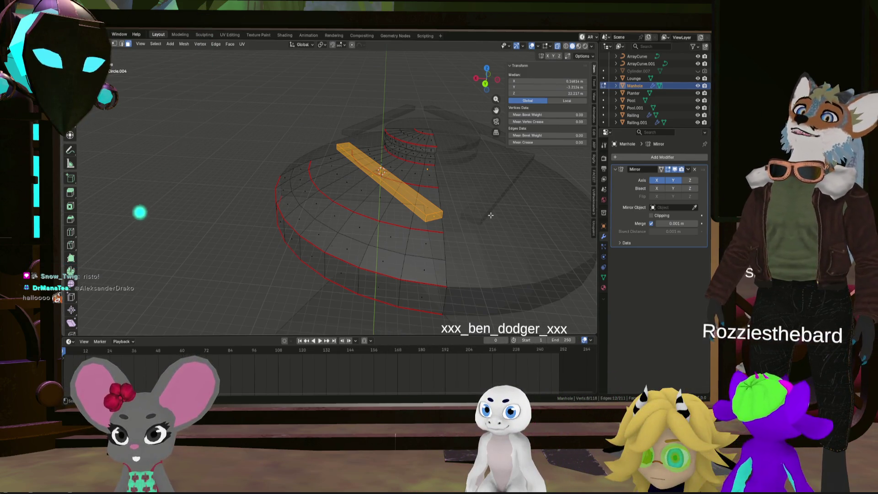
- Set the piece's Local median X, Y and Z to 0 in the N-panel
{"action": "mouse_move", "coordinate": [446, 156]}
{"action": "middle_mouse_down"}
{"action": "mouse_move", "coordinate": [428, 182]}
{"action": "mouse_move", "coordinate": [381, 189]}
{"action": "middle_mouse_up"}
{"action": "scroll", "coordinate": [426, 183], "scroll_direction": "down", "scroll_amount": 3}
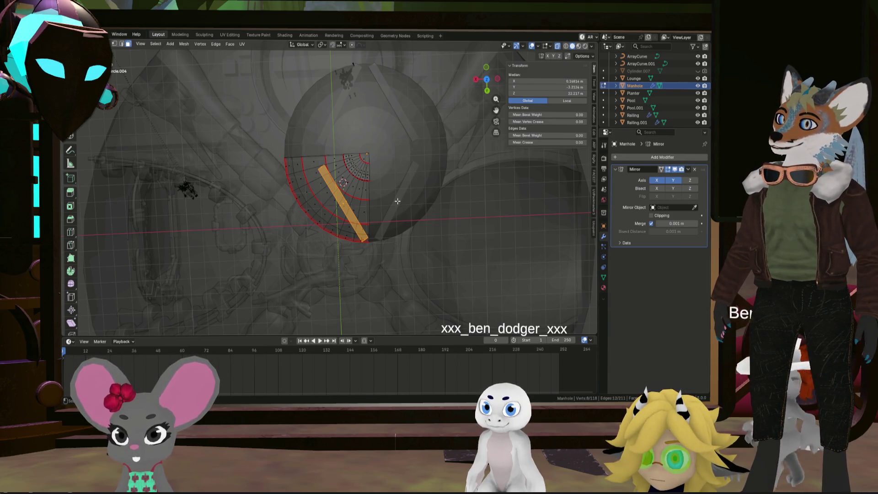
{"action": "middle_click_drag", "start_coordinate": [395, 202], "coordinate": [377, 168]}
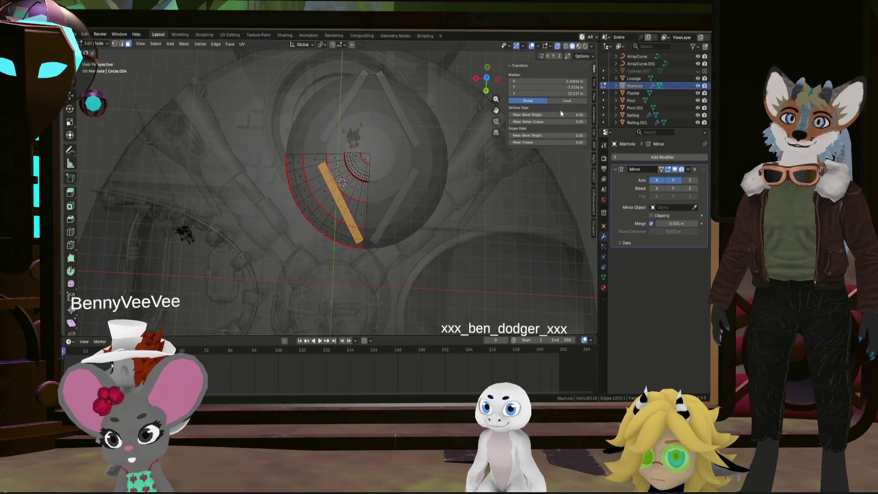
{"action": "left_click", "coordinate": [570, 100]}
{"action": "left_click", "coordinate": [572, 81]}
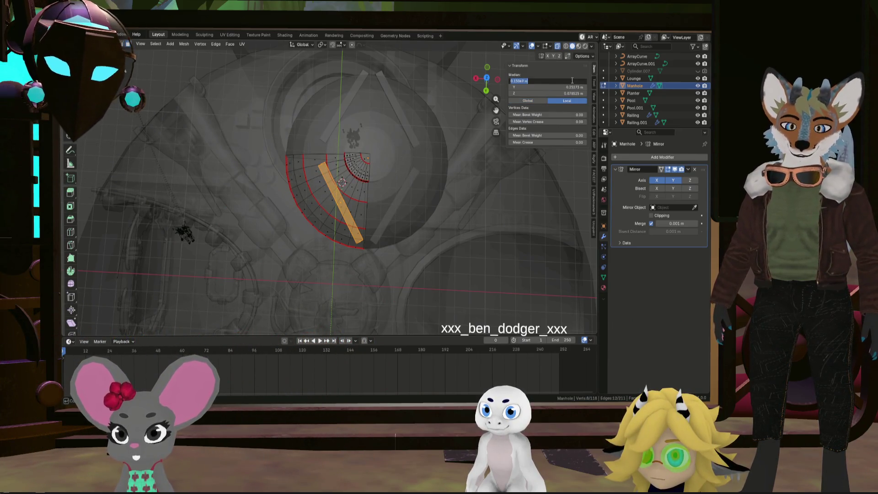
{"action": "key", "text": "Return"}
{"action": "left_click", "coordinate": [571, 87]}
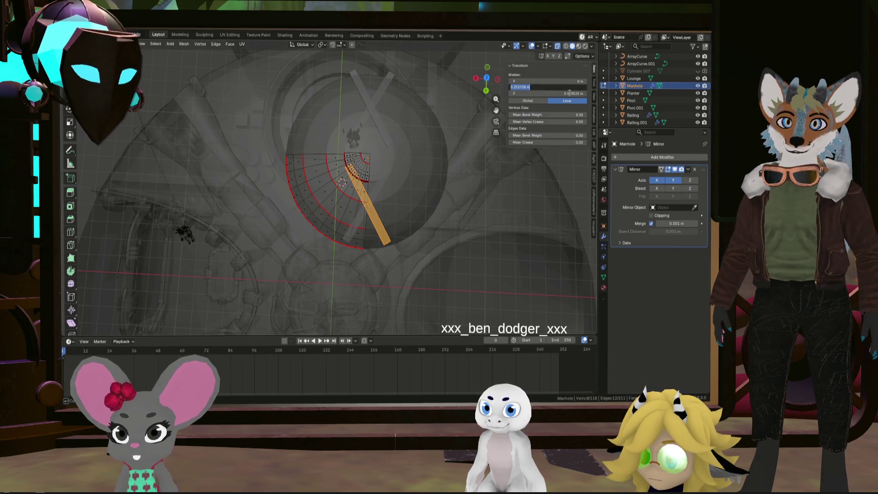
{"action": "type", "text": "0"}
{"action": "key", "text": "Return"}
{"action": "left_click", "coordinate": [572, 93]}
{"action": "type", "text": "0"}
{"action": "key", "text": "Return"}
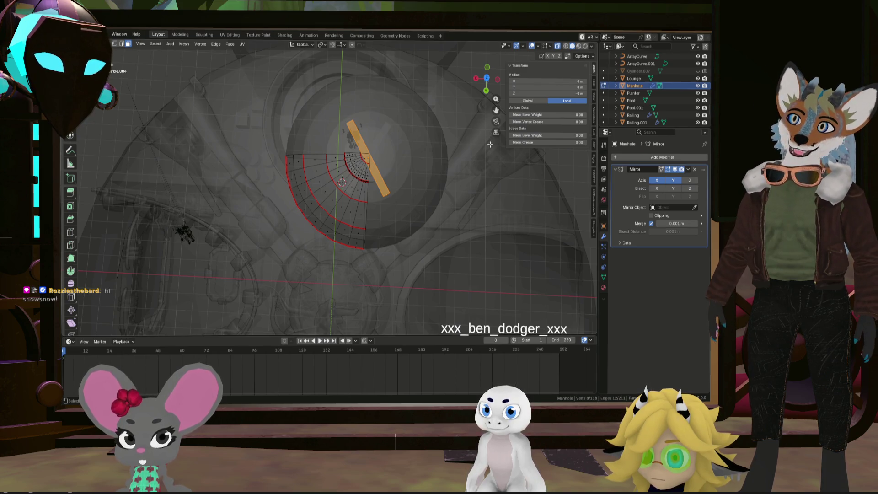
- Undo three times to revert the bar changes
{"action": "key", "text": "ctrl+z"}
{"action": "key", "text": "ctrl+z"}
{"action": "key", "text": "ctrl+z"}
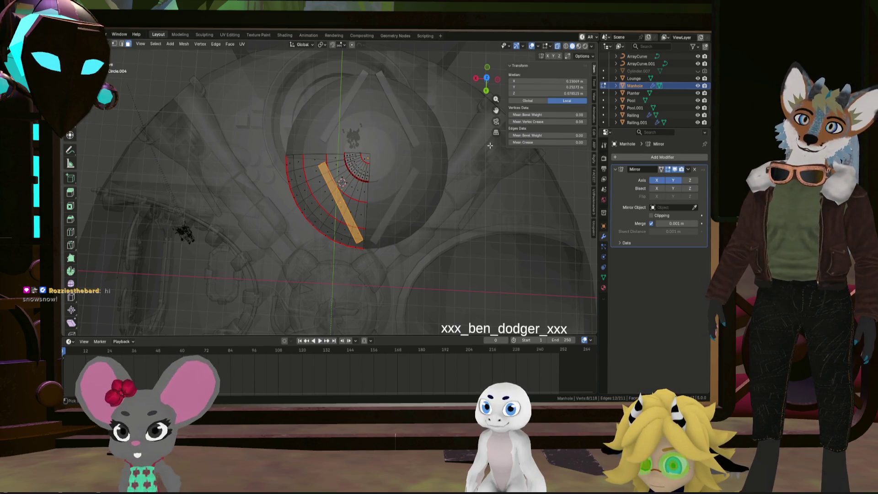
{"action": "key", "text": "ctrl+z"}
{"action": "key", "text": "ctrl+z"}
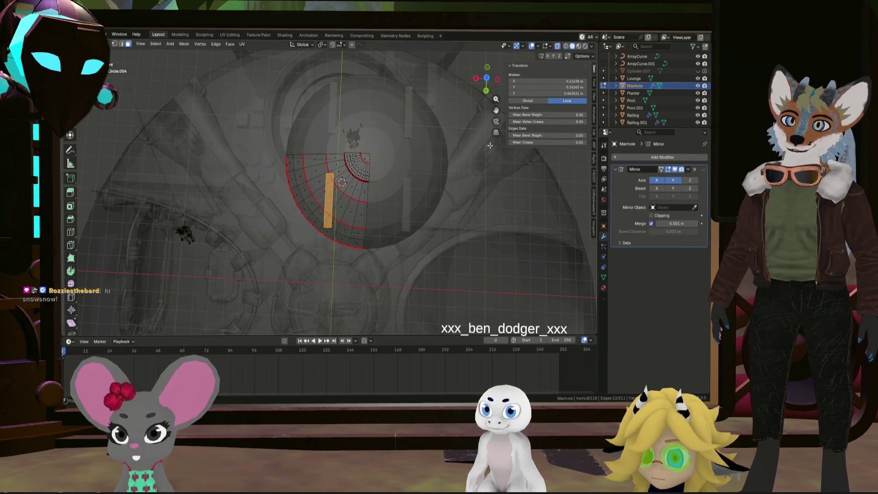
{"action": "key", "text": "ctrl+z"}
{"action": "key", "text": "ctrl+z"}
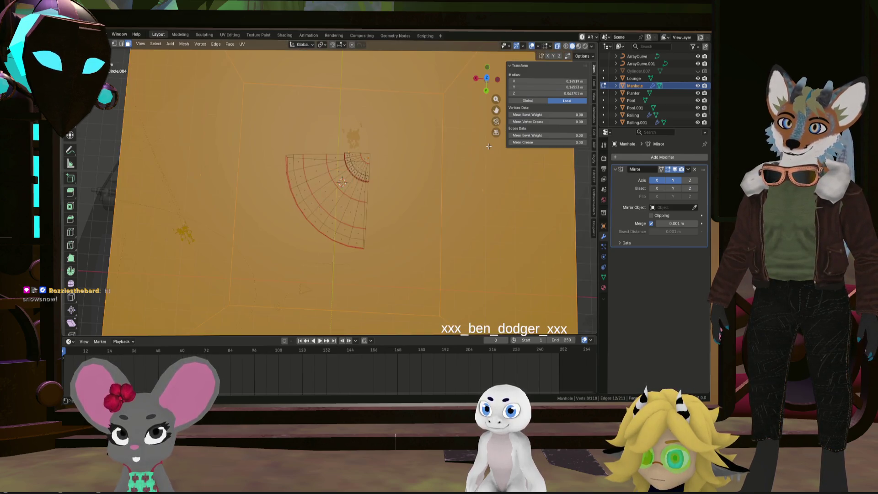
- Briefly leave Edit Mode and select Struts, then undo back to editing Manhole's inner faces
{"action": "left_click", "coordinate": [688, 170]}
{"action": "key", "text": "Tab"}
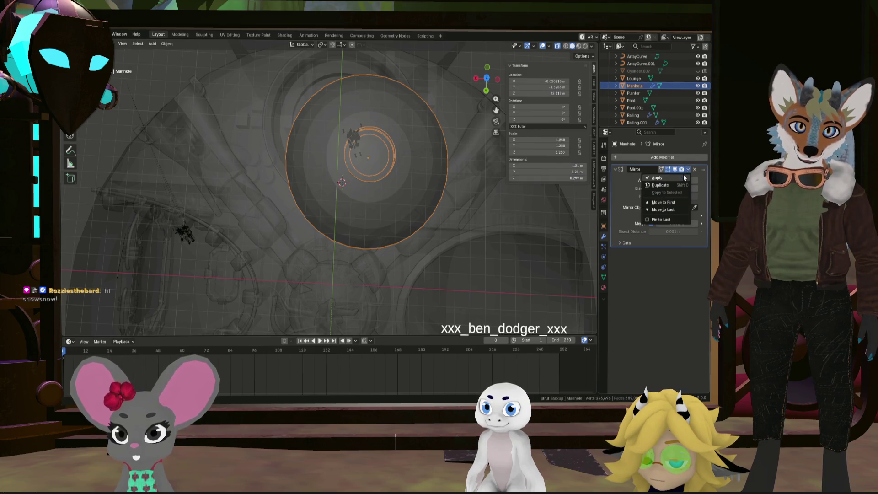
{"action": "left_click", "coordinate": [445, 169]}
{"action": "key", "text": "ctrl+z"}
{"action": "key", "text": "ctrl+z"}
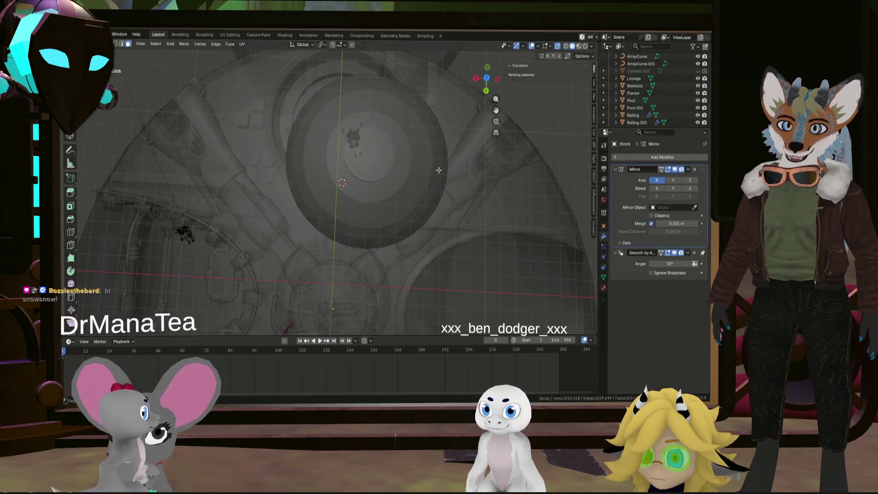
{"action": "mouse_move", "coordinate": [464, 182]}
{"action": "middle_mouse_down"}
{"action": "mouse_move", "coordinate": [368, 126]}
{"action": "mouse_move", "coordinate": [362, 151]}
{"action": "middle_mouse_up"}
{"action": "left_click", "coordinate": [361, 153]}
{"action": "left_click", "coordinate": [363, 132], "text": "shift"}
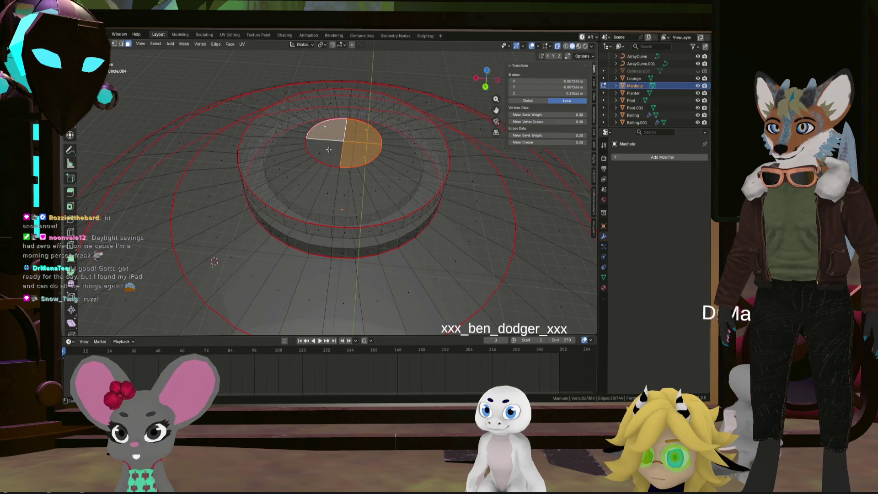
{"action": "scroll", "coordinate": [348, 138], "scroll_direction": "down", "scroll_amount": 3}
- Select the entire Manhole mesh and apply Clear Seam from the Edge menu
{"action": "key", "text": "a"}
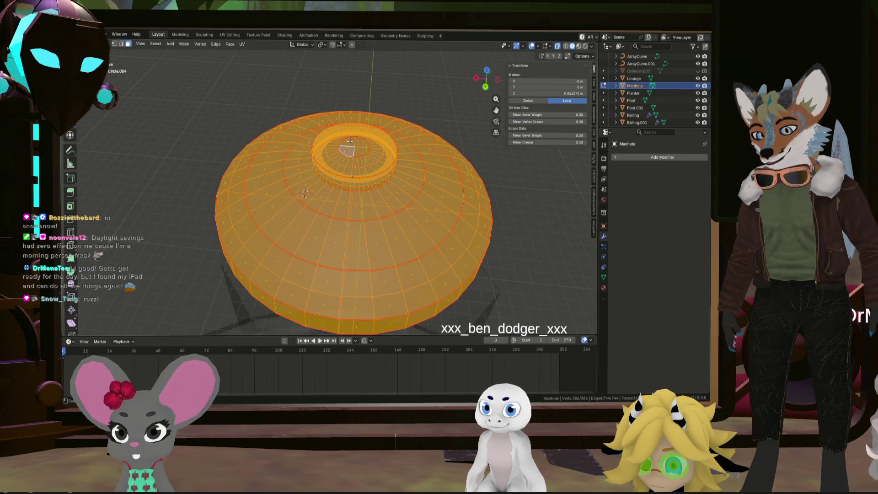
{"action": "key", "text": "alt+e"}
{"action": "key", "text": "Escape"}
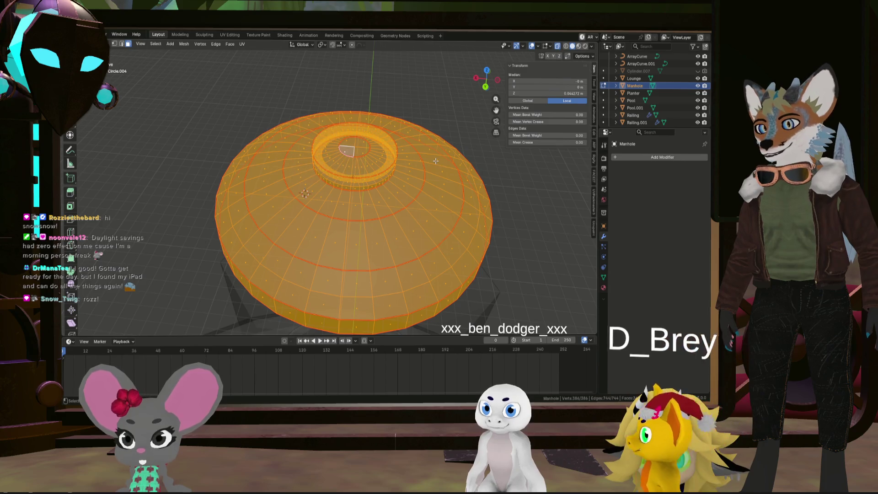
{"action": "key", "text": "ctrl+e"}
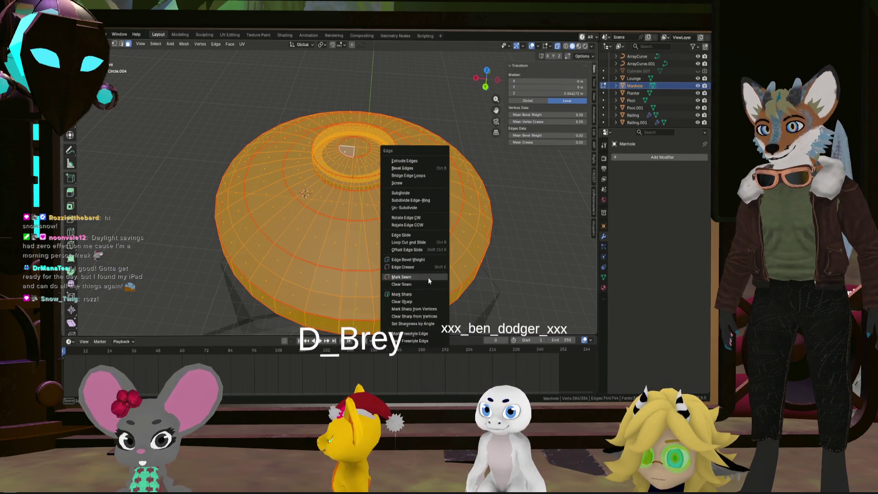
{"action": "left_click", "coordinate": [428, 284]}
{"action": "left_click", "coordinate": [414, 169]}
{"action": "middle_click_drag", "start_coordinate": [414, 169], "coordinate": [401, 101]}
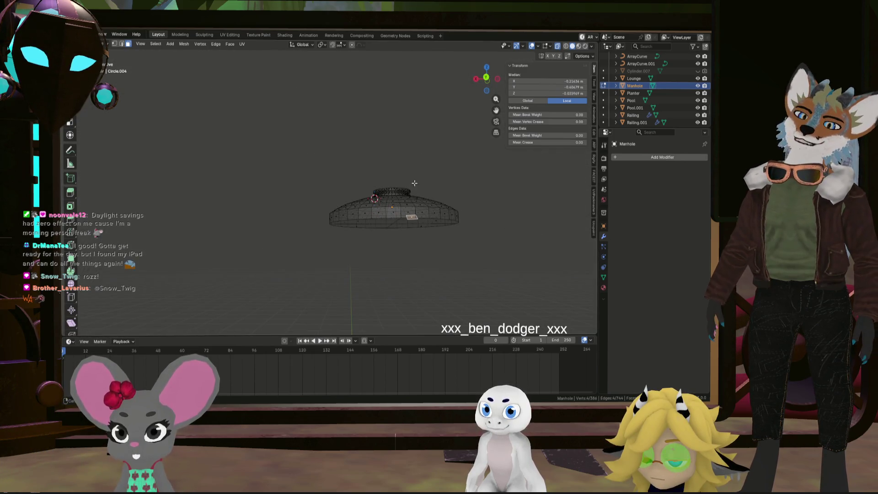
- Inspect the rim face from several angles, then bring up the Shift+S Snap menu
{"action": "middle_click_drag", "start_coordinate": [418, 180], "coordinate": [406, 242]}
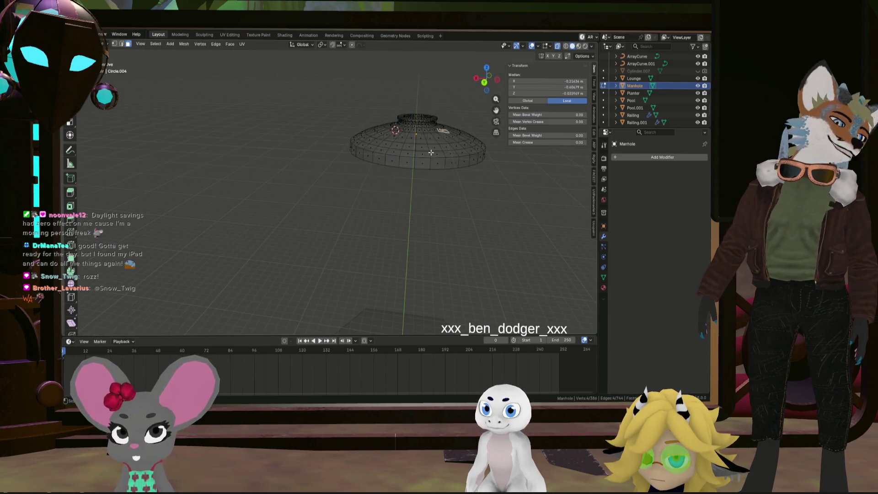
{"action": "middle_click_drag", "start_coordinate": [431, 153], "coordinate": [349, 192]}
{"action": "scroll", "coordinate": [350, 191], "scroll_direction": "up", "scroll_amount": 6}
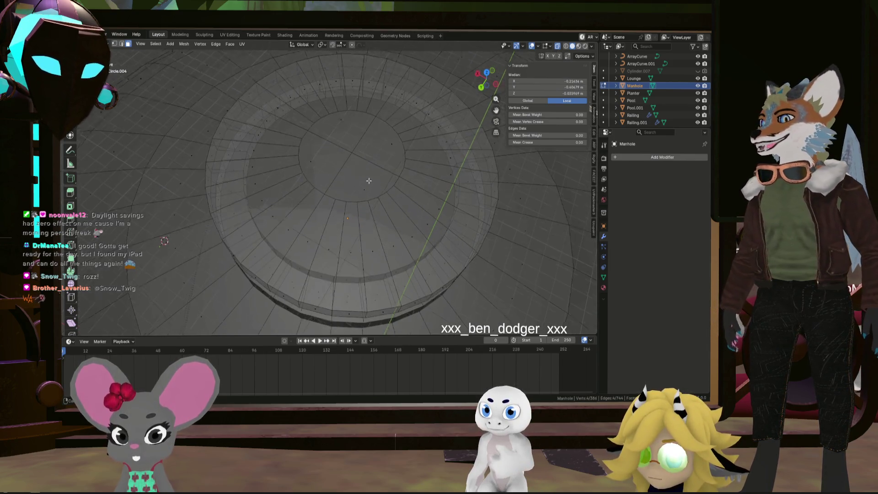
{"action": "scroll", "coordinate": [369, 182], "scroll_direction": "down", "scroll_amount": 5}
{"action": "middle_click_drag", "start_coordinate": [369, 182], "coordinate": [392, 183]}
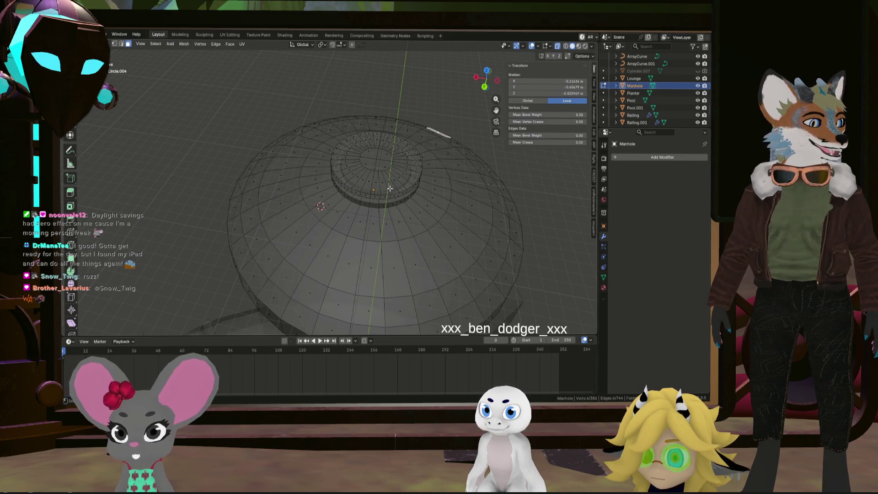
{"action": "mouse_move", "coordinate": [389, 190]}
{"action": "middle_mouse_down"}
{"action": "mouse_move", "coordinate": [386, 219]}
{"action": "mouse_move", "coordinate": [412, 220]}
{"action": "mouse_move", "coordinate": [371, 210]}
{"action": "middle_mouse_up"}
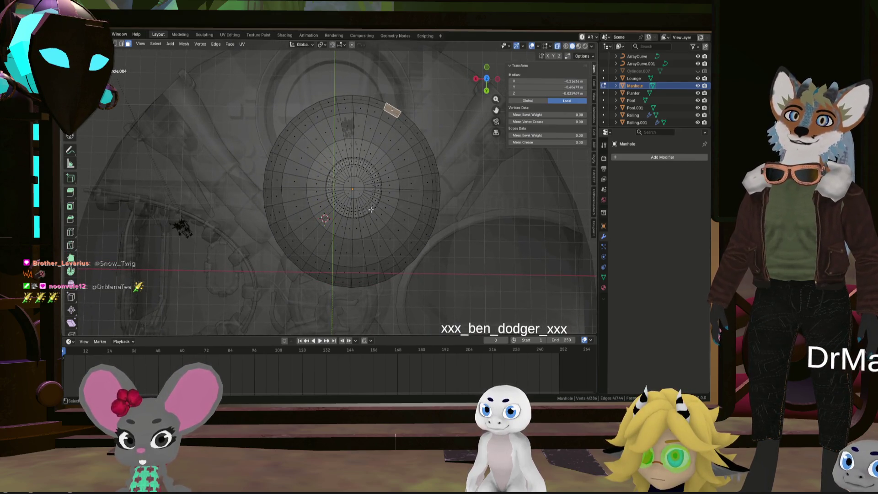
{"action": "key", "text": "shift+s"}
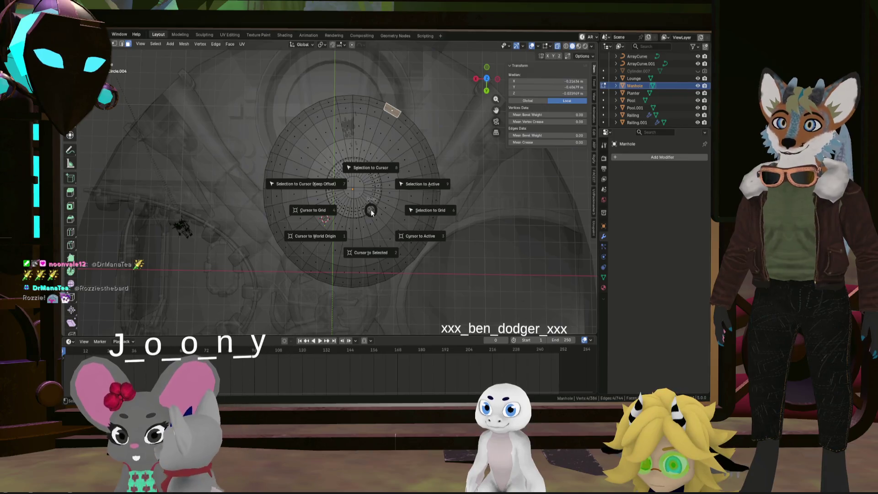
- Snap the 3D cursor to the rim face, then to the centre of the whole mesh
{"action": "left_click", "coordinate": [377, 244]}
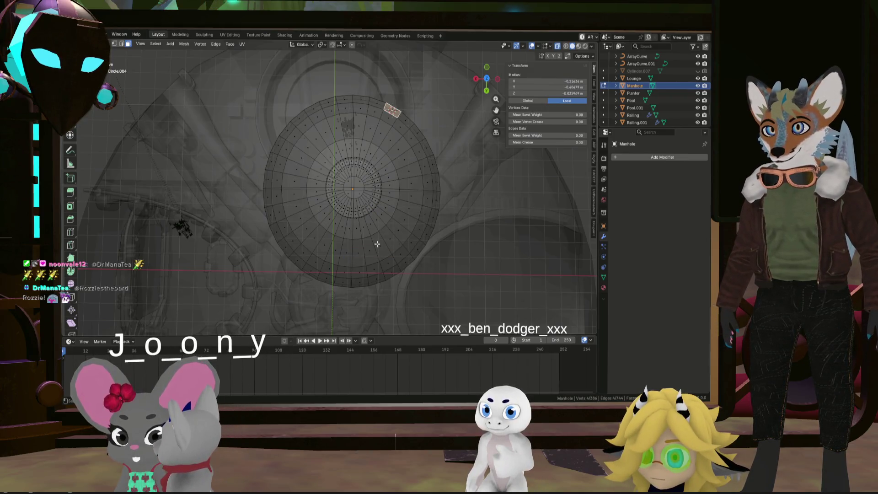
{"action": "key", "text": "a"}
{"action": "key", "text": "shift+s"}
{"action": "left_click", "coordinate": [384, 260]}
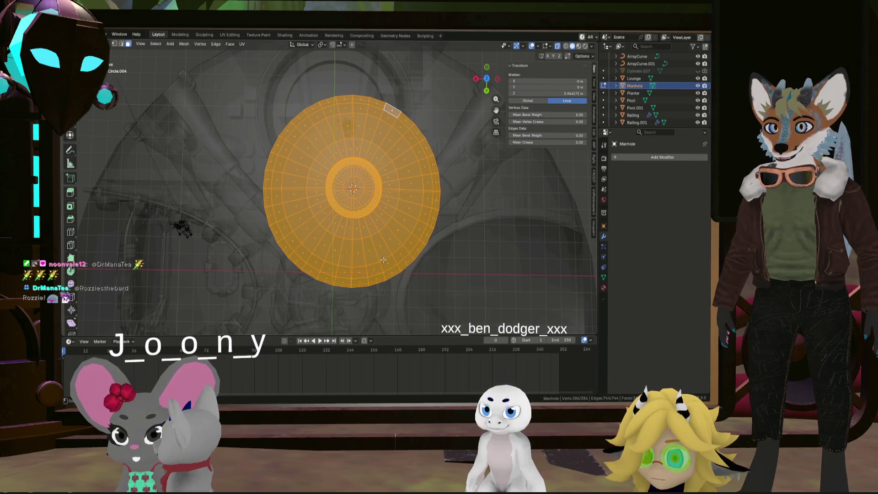
{"action": "left_click", "coordinate": [386, 228]}
- Add a cube to the Manhole mesh, shrink it, then enlarge it about 1.9 times
{"action": "key", "text": "shift+a"}
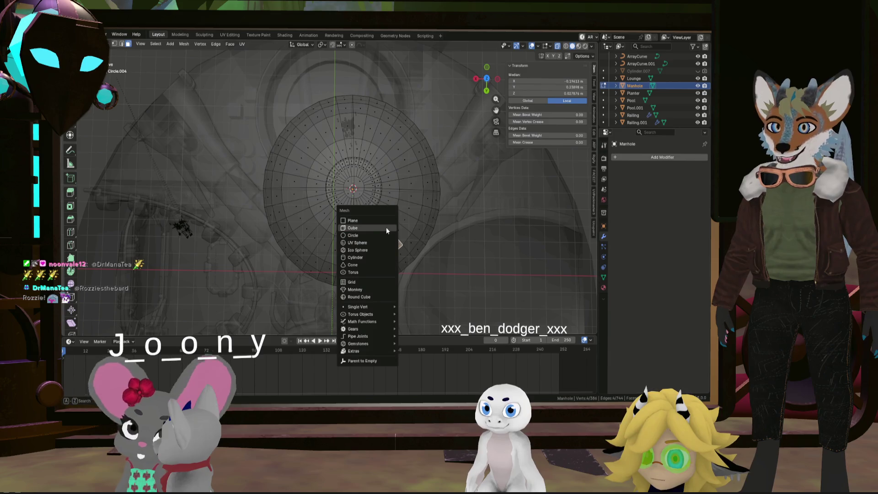
{"action": "left_click", "coordinate": [372, 224]}
{"action": "scroll", "coordinate": [426, 233], "scroll_direction": "down", "scroll_amount": 3}
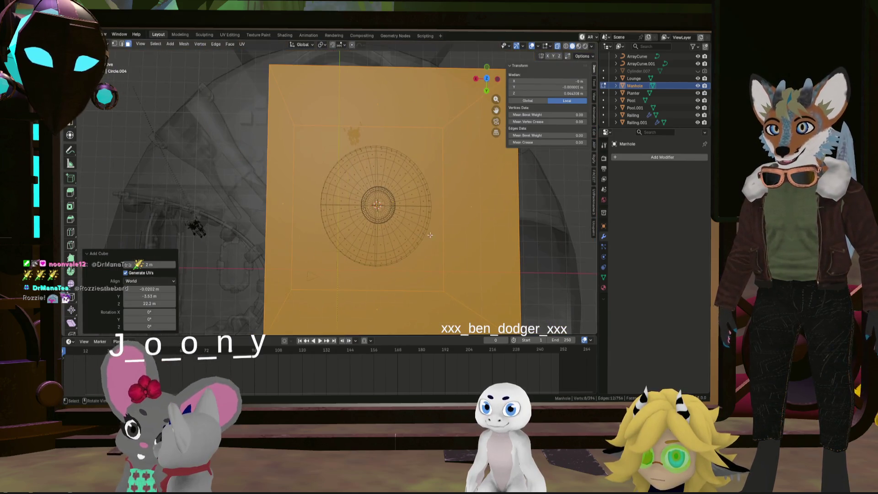
{"action": "key", "text": "s"}
{"action": "left_click", "coordinate": [414, 227]}
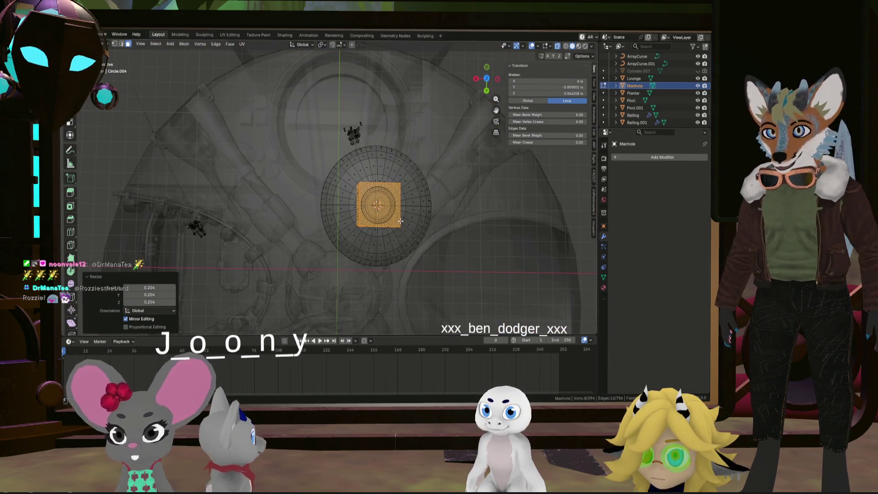
{"action": "key", "text": "s"}
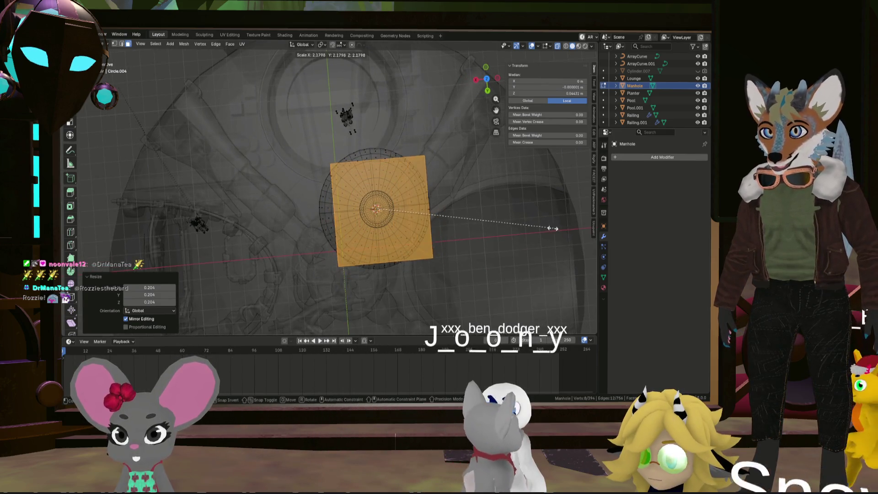
{"action": "left_click", "coordinate": [536, 223]}
- Scale the cube to 0.075 excluding X, then Z to about 0.487 for a flat bar
{"action": "key", "text": "s"}
{"action": "key", "text": "shift+x"}
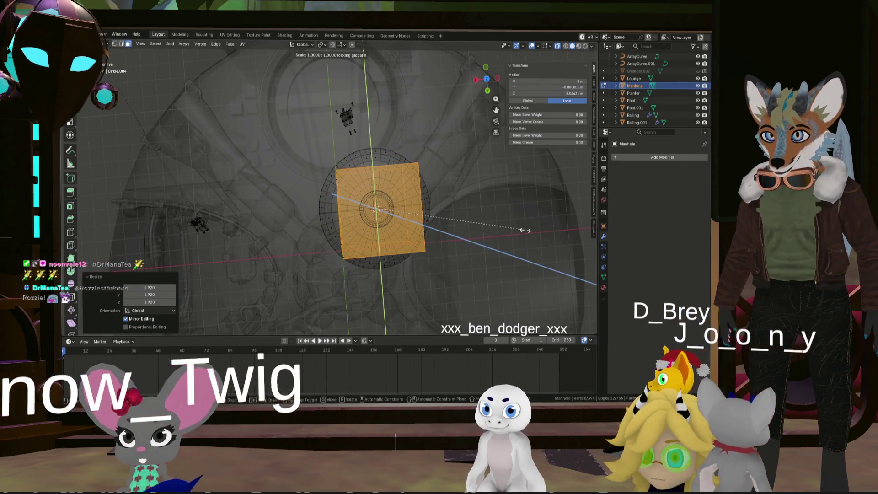
{"action": "left_click", "coordinate": [381, 192]}
{"action": "middle_click_drag", "start_coordinate": [381, 192], "coordinate": [456, 143]}
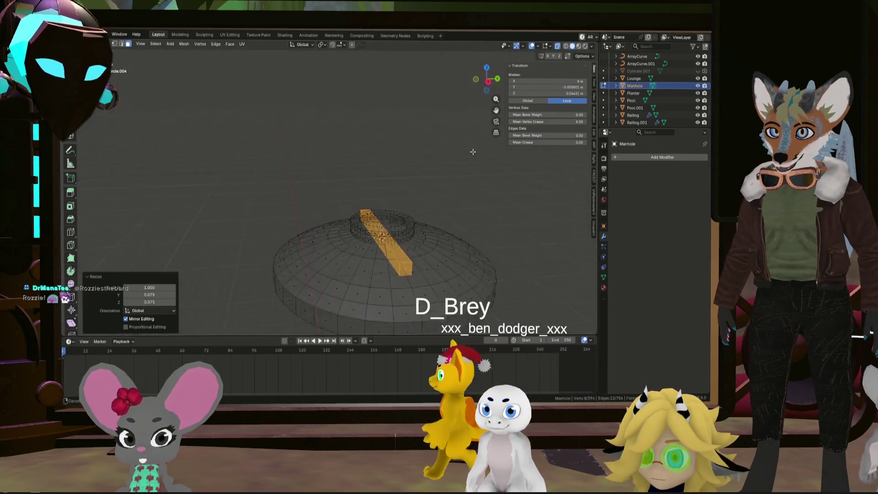
{"action": "key", "text": "s"}
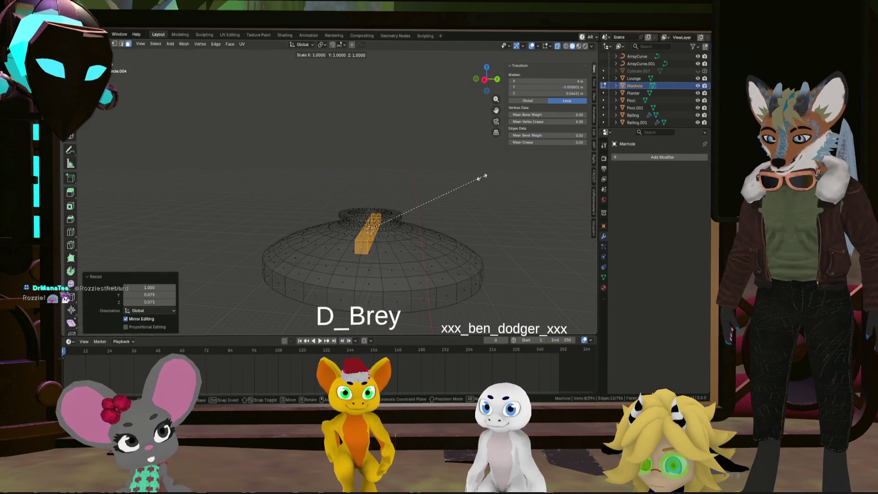
{"action": "key", "text": "z"}
{"action": "left_click", "coordinate": [407, 180]}
{"action": "mouse_move", "coordinate": [407, 181]}
{"action": "middle_mouse_down"}
{"action": "mouse_move", "coordinate": [391, 203]}
{"action": "mouse_move", "coordinate": [489, 103]}
{"action": "middle_mouse_up"}
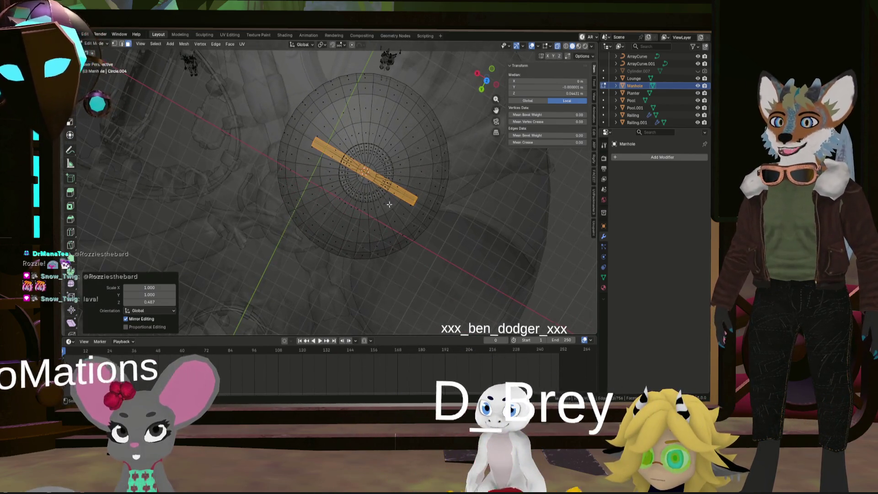
- In top view, move the bar off centre over the cover
{"action": "left_click", "coordinate": [486, 81]}
{"action": "middle_click_drag", "start_coordinate": [387, 205], "coordinate": [413, 214], "text": "shift"}
{"action": "key", "text": "g"}
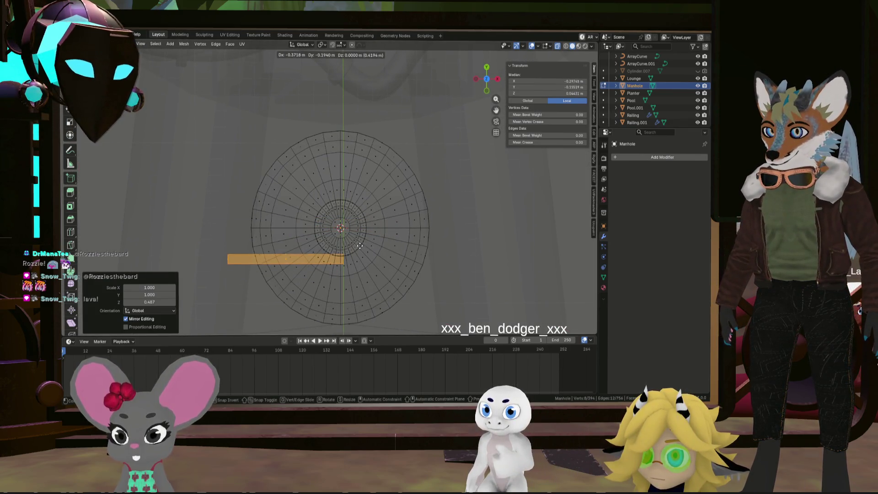
{"action": "left_click", "coordinate": [374, 253]}
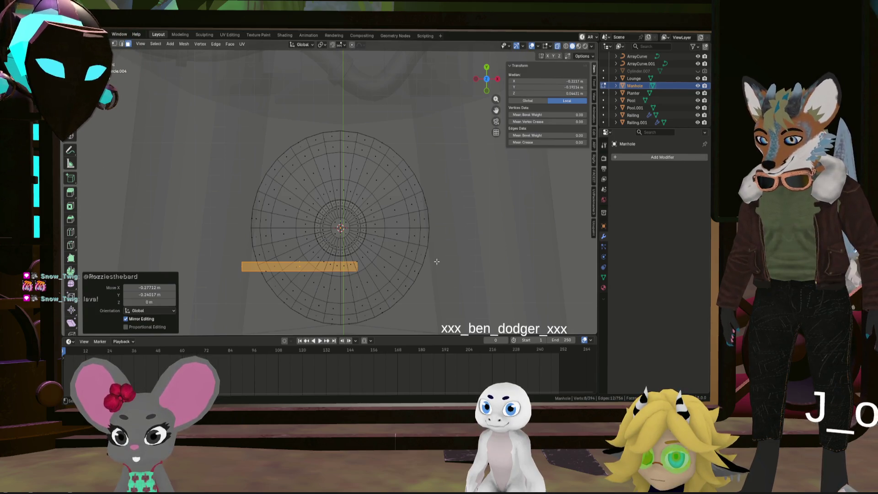
- Try rotating the bar and narrowing its width to 0.807, undoing both
{"action": "key", "text": "r"}
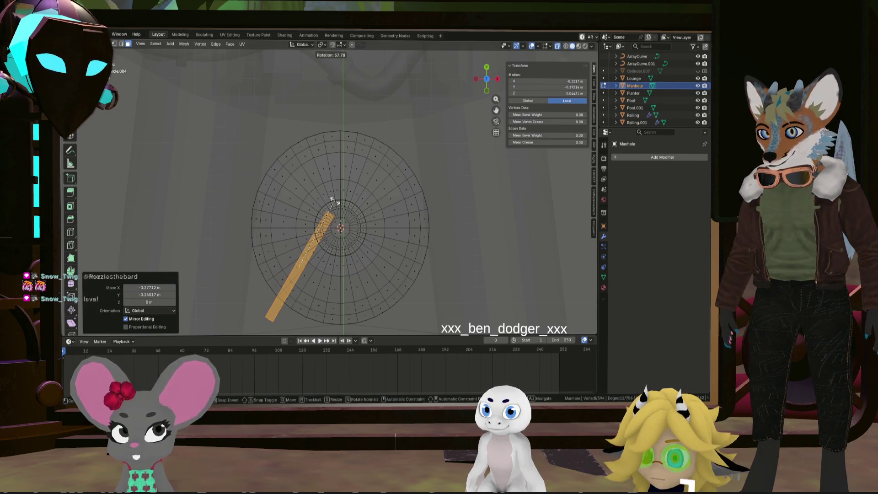
{"action": "left_click", "coordinate": [333, 201]}
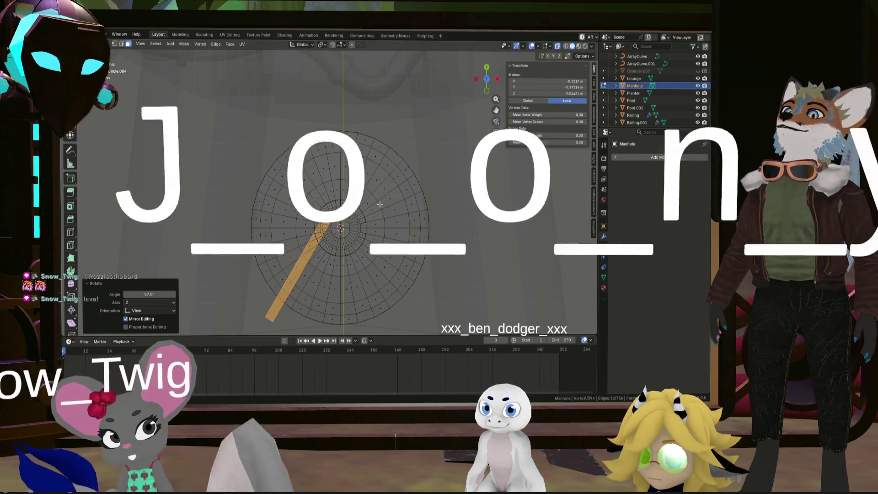
{"action": "key", "text": "ctrl+z"}
{"action": "key", "text": "s"}
{"action": "key", "text": "y"}
{"action": "left_click", "coordinate": [439, 235]}
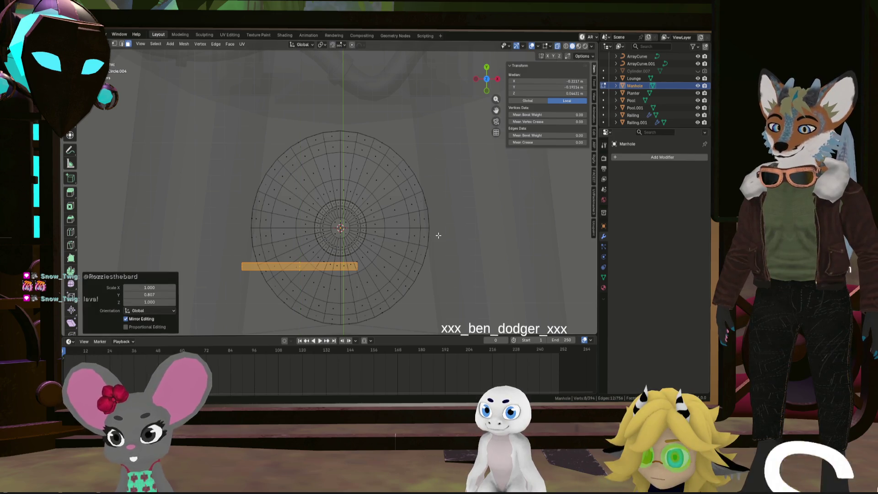
{"action": "key", "text": "ctrl+z"}
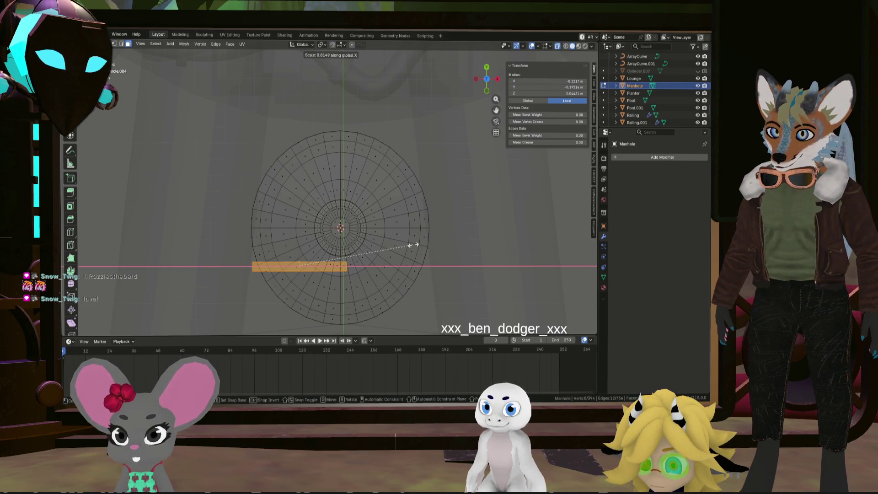
- Shorten the bar to 0.815 and rotate it 58.4 degrees about Z
{"action": "left_click", "coordinate": [414, 245]}
{"action": "key", "text": "z"}
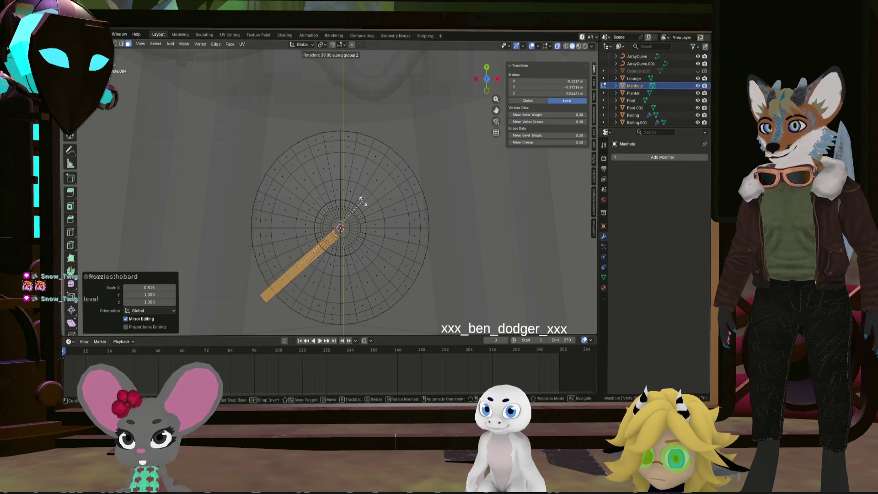
{"action": "left_click", "coordinate": [335, 194]}
{"action": "mouse_move", "coordinate": [334, 195]}
{"action": "middle_mouse_down"}
{"action": "mouse_move", "coordinate": [367, 180]}
{"action": "mouse_move", "coordinate": [353, 163]}
{"action": "mouse_move", "coordinate": [317, 167]}
{"action": "middle_mouse_up"}
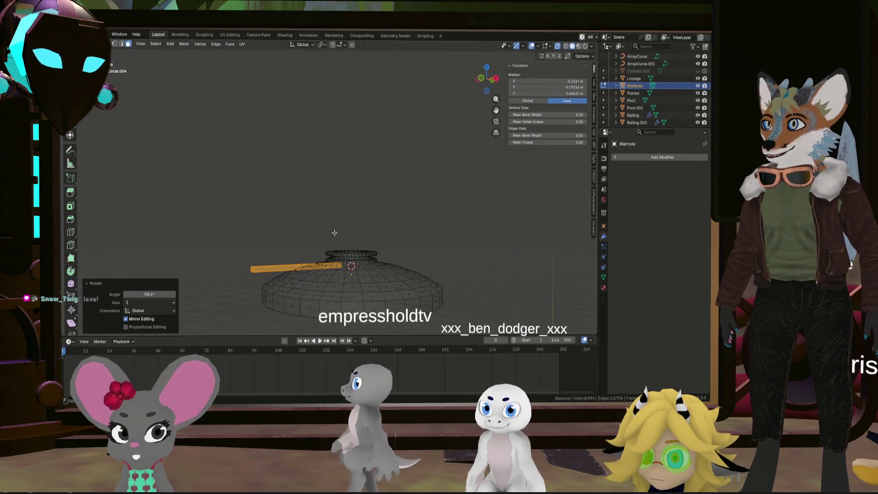
- Raise the bar 0.06129 m so it sits on the dome
{"action": "key", "text": "g"}
{"action": "key", "text": "z"}
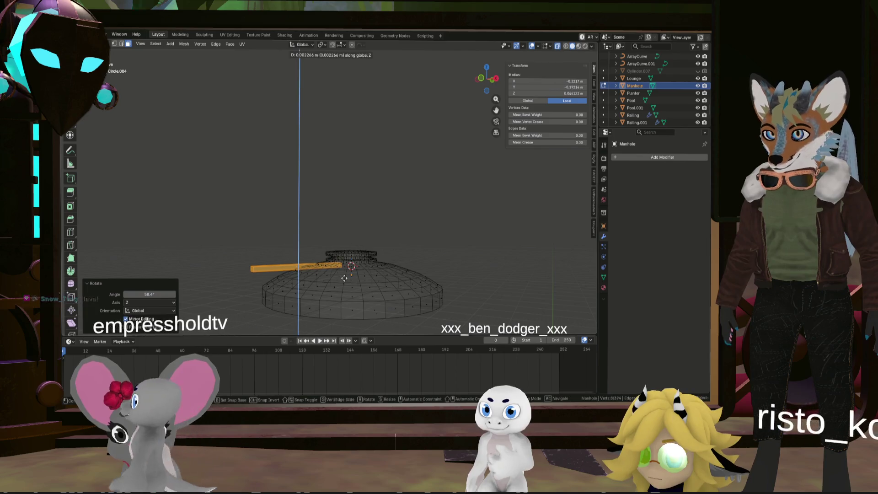
{"action": "left_click", "coordinate": [347, 269]}
{"action": "mouse_move", "coordinate": [347, 269]}
{"action": "middle_mouse_down"}
{"action": "mouse_move", "coordinate": [392, 304]}
{"action": "mouse_move", "coordinate": [208, 251]}
{"action": "mouse_move", "coordinate": [263, 179]}
{"action": "mouse_move", "coordinate": [267, 185]}
{"action": "middle_mouse_up"}
- Inspect the bar on the dome from several angles, ending in top view
{"action": "mouse_move", "coordinate": [307, 231]}
{"action": "middle_mouse_down"}
{"action": "mouse_move", "coordinate": [294, 249]}
{"action": "mouse_move", "coordinate": [250, 223]}
{"action": "middle_mouse_up"}
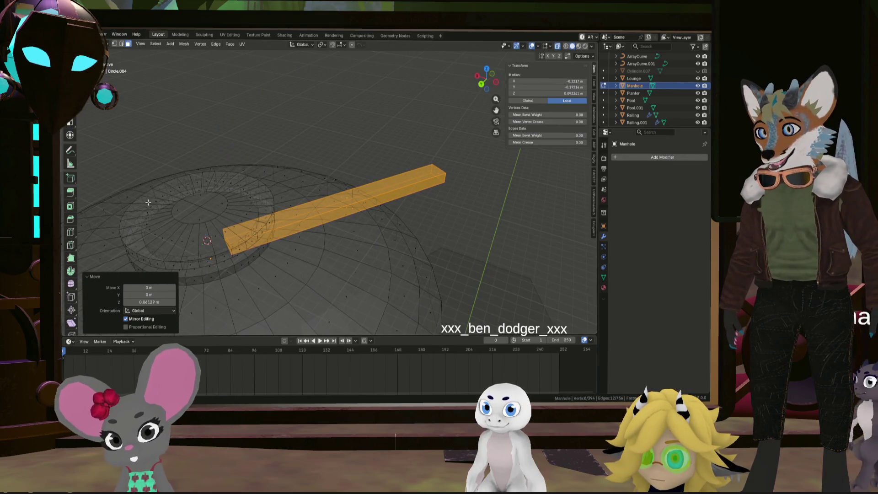
{"action": "mouse_move", "coordinate": [147, 213]}
{"action": "middle_mouse_down"}
{"action": "mouse_move", "coordinate": [392, 226]}
{"action": "mouse_move", "coordinate": [473, 282]}
{"action": "middle_mouse_up"}
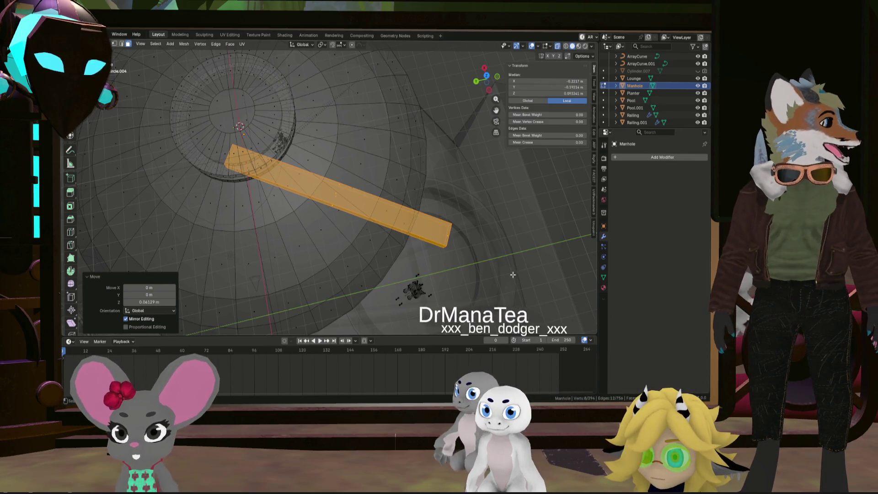
{"action": "mouse_move", "coordinate": [513, 274]}
{"action": "middle_mouse_down"}
{"action": "mouse_move", "coordinate": [456, 255]}
{"action": "mouse_move", "coordinate": [394, 261]}
{"action": "middle_mouse_up"}
{"action": "scroll", "coordinate": [457, 255], "scroll_direction": "down", "scroll_amount": 3}
{"action": "mouse_move", "coordinate": [421, 108]}
{"action": "middle_mouse_down"}
{"action": "mouse_move", "coordinate": [348, 196]}
{"action": "mouse_move", "coordinate": [388, 177]}
{"action": "mouse_move", "coordinate": [334, 209]}
{"action": "mouse_move", "coordinate": [409, 270]}
{"action": "middle_mouse_up"}
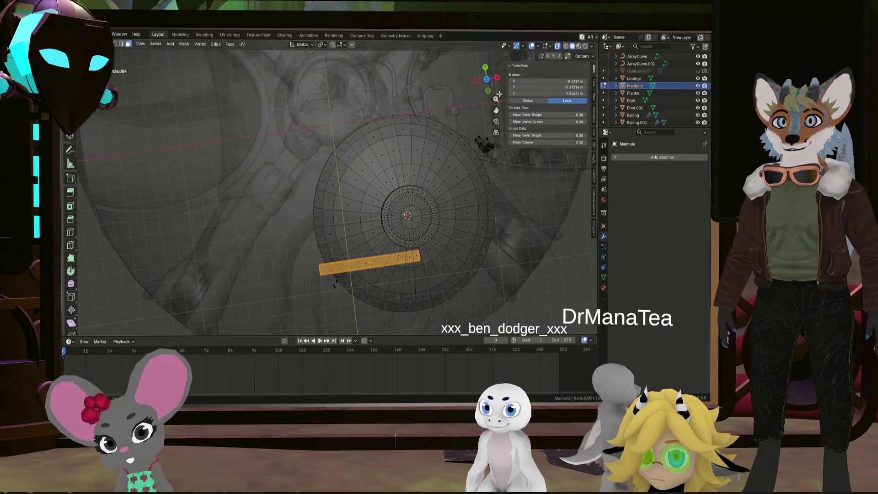
{"action": "left_click", "coordinate": [486, 81]}
- Centre the bar on the cover's midline along Y and slide it toward the centre along X
{"action": "key", "text": "g"}
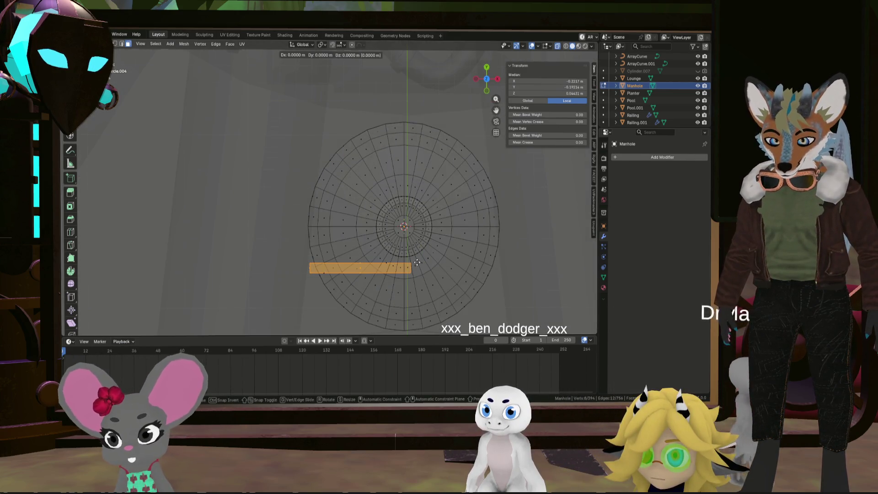
{"action": "key", "text": "y"}
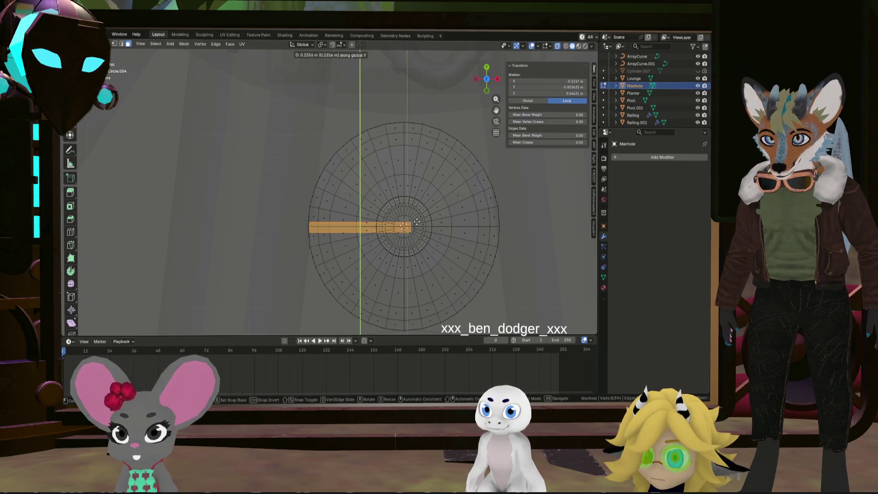
{"action": "left_click", "coordinate": [417, 221]}
{"action": "scroll", "coordinate": [417, 239], "scroll_direction": "up", "scroll_amount": 3}
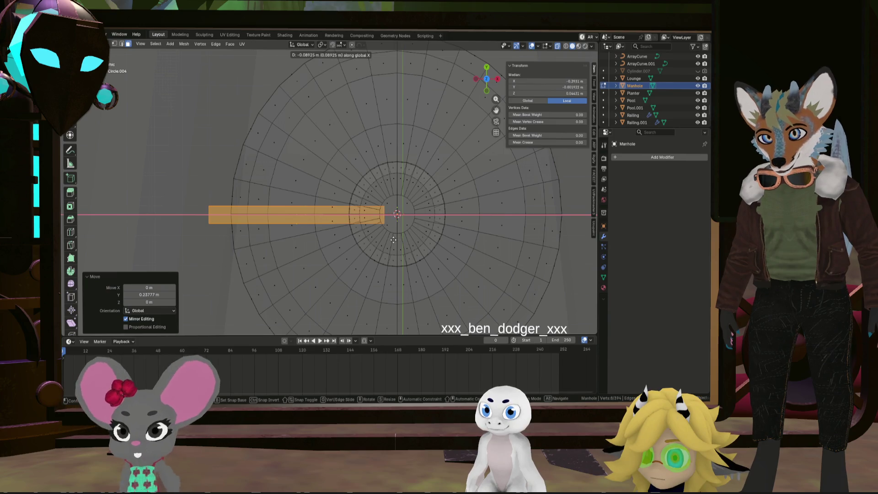
{"action": "left_click", "coordinate": [385, 241]}
{"action": "mouse_move", "coordinate": [384, 240]}
{"action": "middle_mouse_down"}
{"action": "mouse_move", "coordinate": [284, 166]}
{"action": "mouse_move", "coordinate": [300, 143]}
{"action": "mouse_move", "coordinate": [289, 154]}
{"action": "middle_mouse_up"}
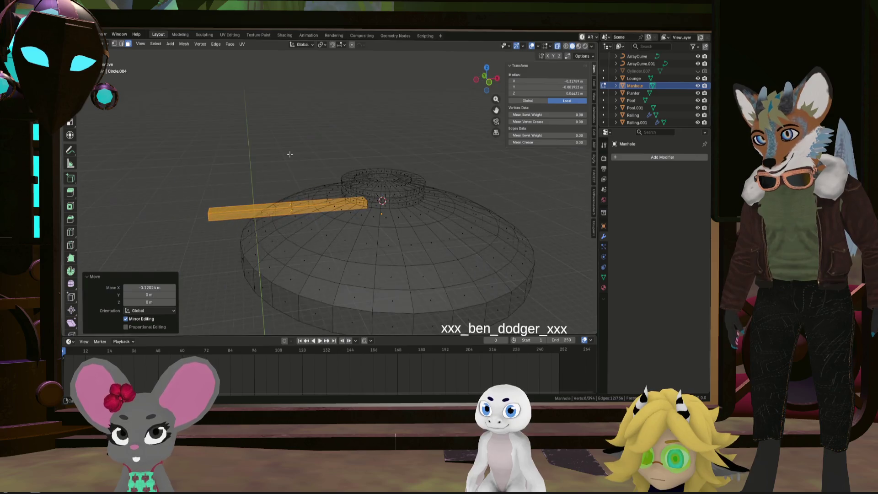
- Reposition the bar horizontally, keeping its height, and return to top view
{"action": "key", "text": "z"}
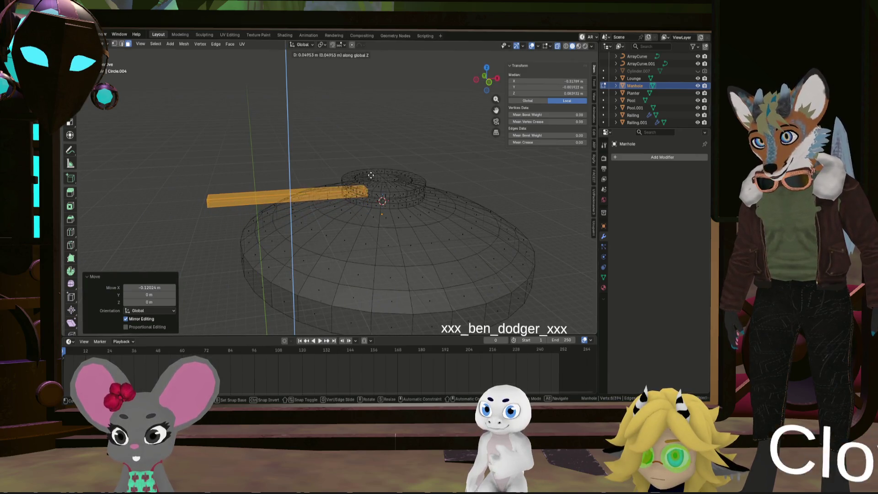
{"action": "middle_click_drag", "start_coordinate": [371, 172], "coordinate": [361, 198]}
{"action": "key", "text": "g"}
{"action": "key", "text": "shift+z"}
{"action": "left_click", "coordinate": [354, 200]}
{"action": "left_click", "coordinate": [490, 69]}
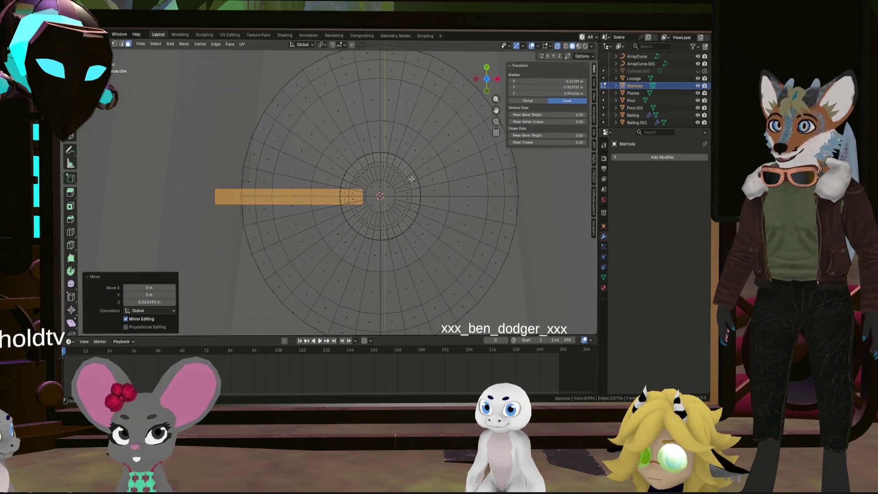
{"action": "scroll", "coordinate": [376, 198], "scroll_direction": "up", "scroll_amount": 4}
- Slide the bar -0.059487 m along X so its end meets the hub
{"action": "key", "text": "g"}
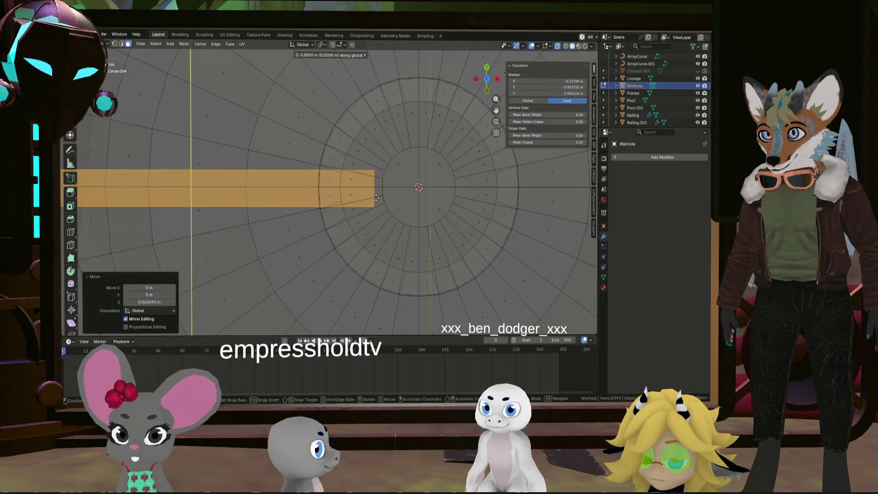
{"action": "key", "text": "x"}
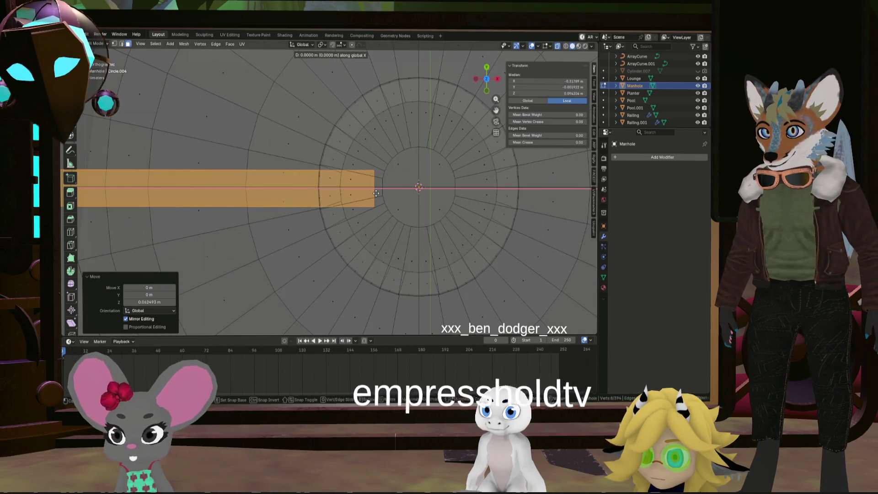
{"action": "left_click", "coordinate": [342, 195]}
{"action": "mouse_move", "coordinate": [342, 195]}
{"action": "middle_mouse_down"}
{"action": "mouse_move", "coordinate": [345, 135]}
{"action": "mouse_move", "coordinate": [343, 146]}
{"action": "mouse_move", "coordinate": [412, 206]}
{"action": "mouse_move", "coordinate": [405, 215]}
{"action": "middle_mouse_up"}
{"action": "key", "text": "s"}
{"action": "key", "text": "z"}
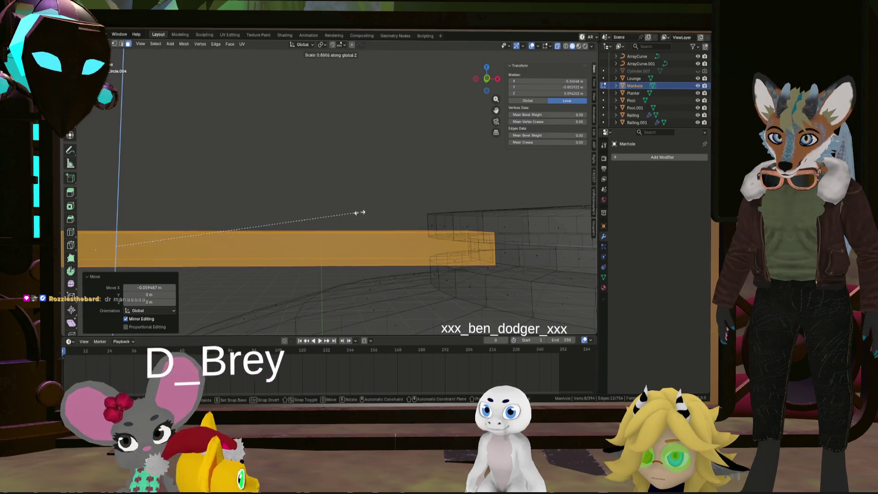
{"action": "left_click", "coordinate": [323, 213]}
{"action": "key", "text": "g"}
{"action": "key", "text": "z"}
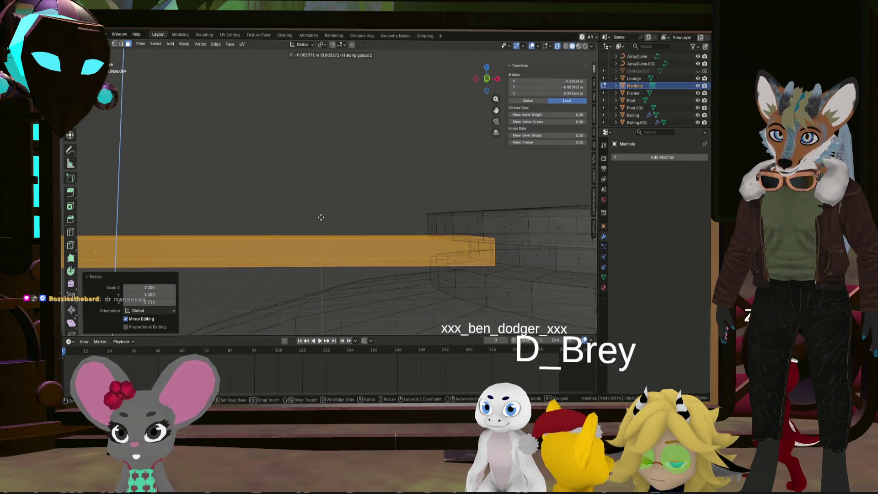
{"action": "left_click", "coordinate": [320, 218]}
{"action": "middle_click_drag", "start_coordinate": [320, 218], "coordinate": [346, 231]}
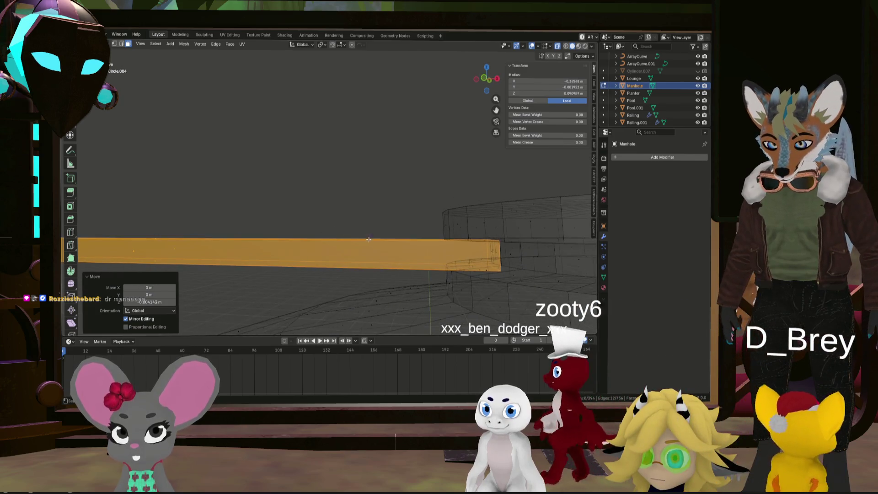
{"action": "key", "text": "s"}
{"action": "key", "text": "z"}
{"action": "left_click", "coordinate": [362, 236]}
{"action": "mouse_move", "coordinate": [362, 236]}
{"action": "middle_mouse_down"}
{"action": "mouse_move", "coordinate": [392, 237]}
{"action": "mouse_move", "coordinate": [408, 206]}
{"action": "middle_mouse_up"}
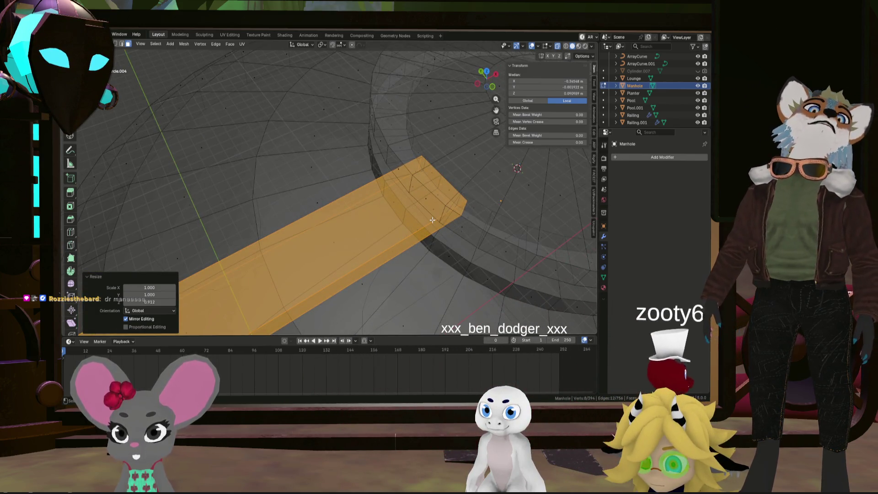
{"action": "mouse_move", "coordinate": [444, 228]}
{"action": "middle_mouse_down"}
{"action": "mouse_move", "coordinate": [402, 228]}
{"action": "mouse_move", "coordinate": [421, 232]}
{"action": "mouse_move", "coordinate": [439, 201]}
{"action": "mouse_move", "coordinate": [439, 173]}
{"action": "middle_mouse_up"}
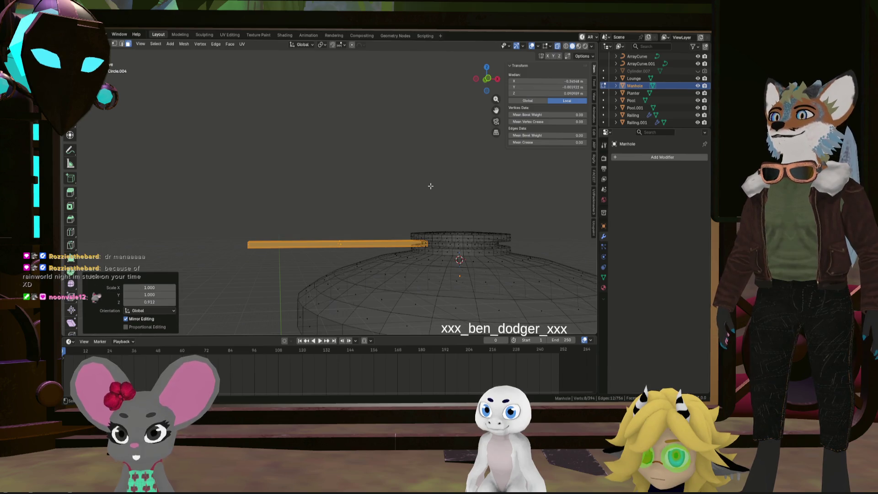
{"action": "middle_click_drag", "start_coordinate": [407, 188], "coordinate": [411, 226]}
{"action": "scroll", "coordinate": [415, 221], "scroll_direction": "up", "scroll_amount": 8}
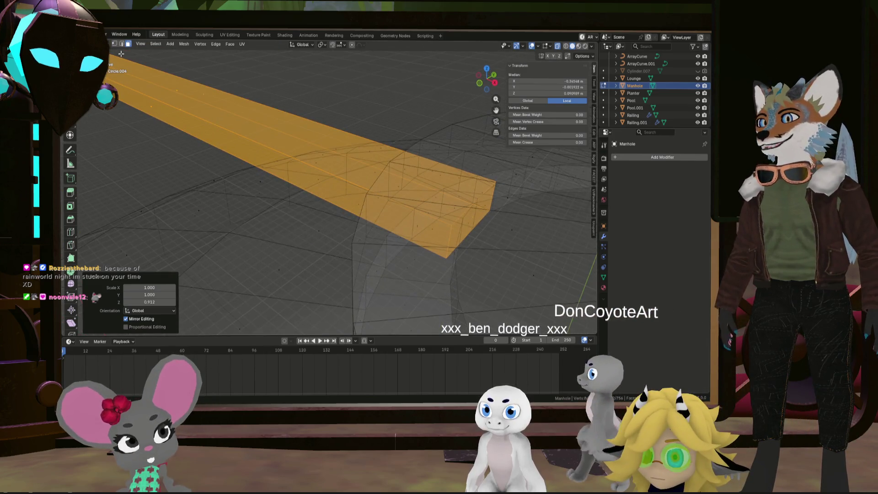
- In edge select mode, select the end edges at both ends of the bar
{"action": "key", "text": "2"}
{"action": "left_click", "coordinate": [446, 231]}
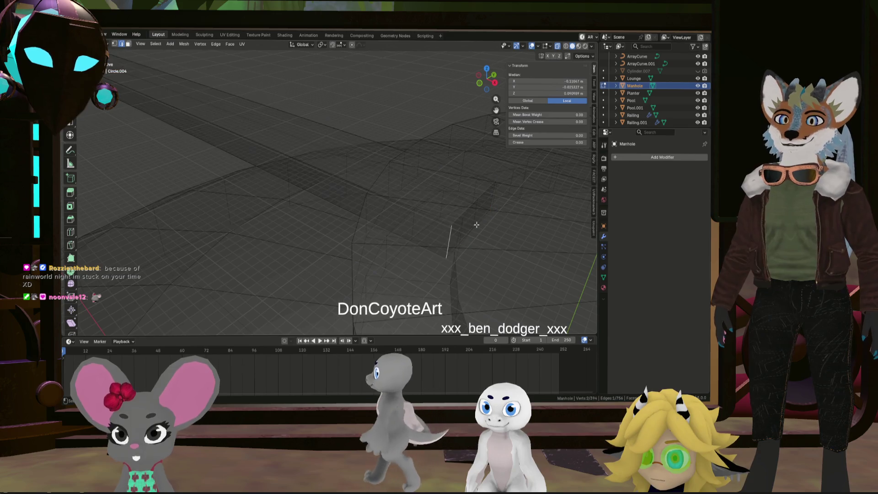
{"action": "scroll", "coordinate": [446, 220], "scroll_direction": "up", "scroll_amount": 3}
{"action": "scroll", "coordinate": [434, 229], "scroll_direction": "down", "scroll_amount": 10}
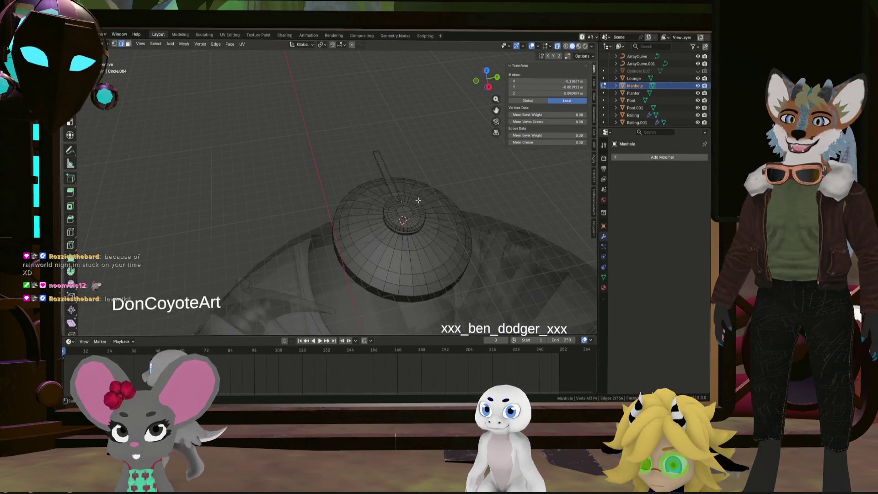
{"action": "middle_click_drag", "start_coordinate": [434, 229], "coordinate": [199, 188]}
{"action": "scroll", "coordinate": [402, 195], "scroll_direction": "up", "scroll_amount": 3}
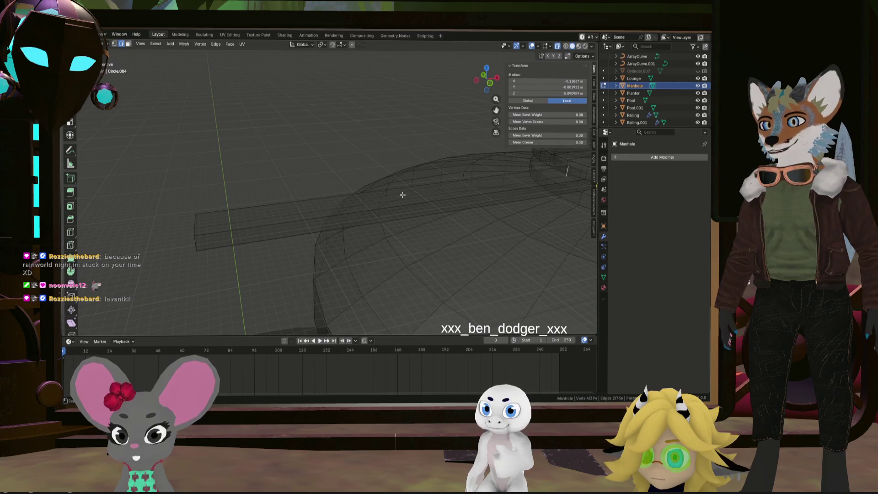
{"action": "left_click", "coordinate": [196, 245], "text": "shift"}
{"action": "middle_click_drag", "start_coordinate": [196, 245], "coordinate": [185, 244]}
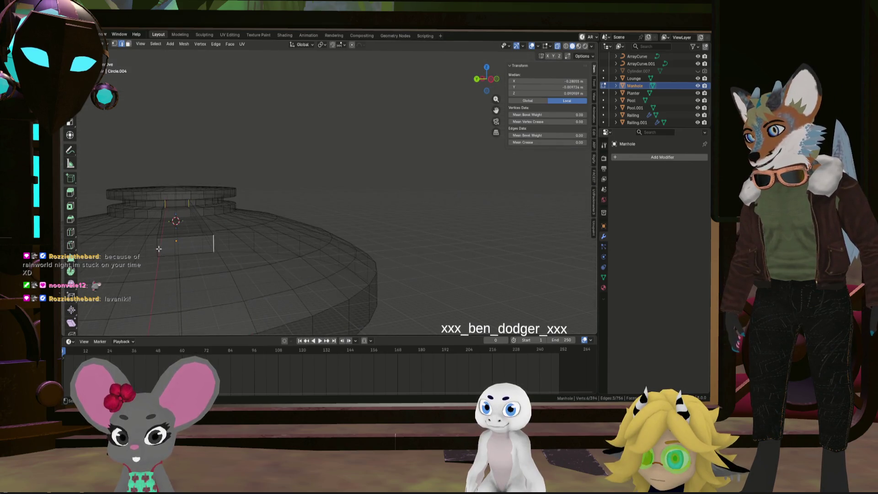
{"action": "mouse_move", "coordinate": [164, 248]}
{"action": "middle_mouse_down"}
{"action": "mouse_move", "coordinate": [300, 250]}
{"action": "mouse_move", "coordinate": [319, 237]}
{"action": "middle_mouse_up"}
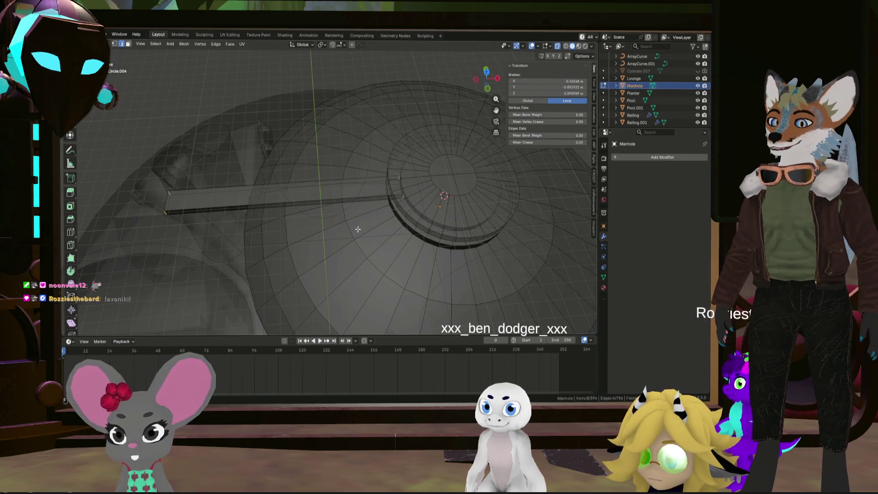
- Bevel the bar's end edges with 4 segments at about 0.0188 m
{"action": "key", "text": "ctrl+b"}
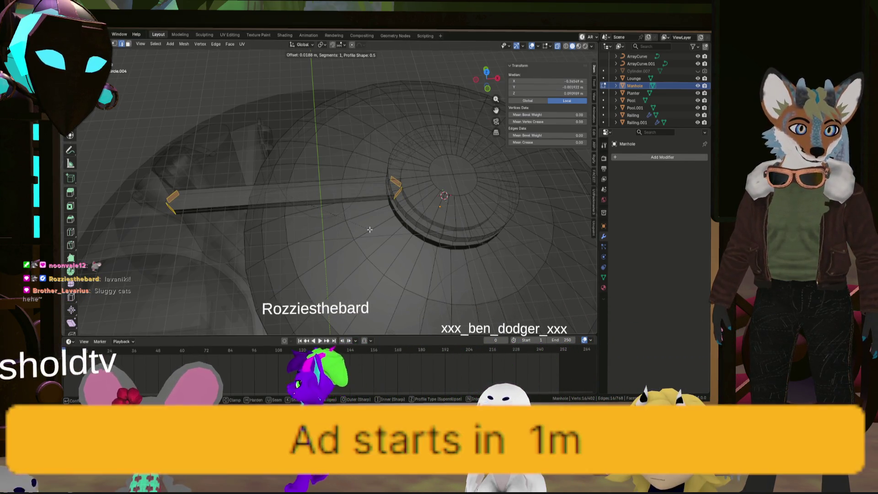
{"action": "left_click", "coordinate": [370, 229]}
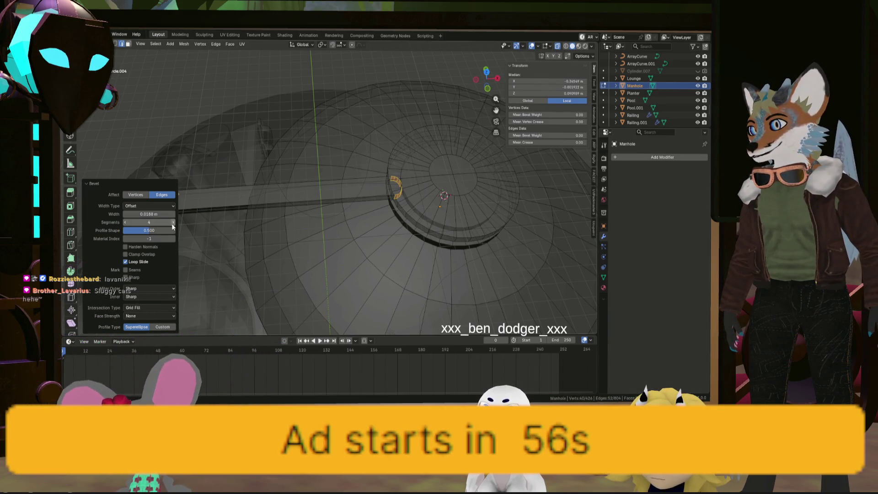
{"action": "mouse_move", "coordinate": [339, 256]}
{"action": "middle_mouse_down"}
{"action": "mouse_move", "coordinate": [342, 172]}
{"action": "mouse_move", "coordinate": [366, 190]}
{"action": "mouse_move", "coordinate": [347, 223]}
{"action": "mouse_move", "coordinate": [341, 192]}
{"action": "mouse_move", "coordinate": [372, 172]}
{"action": "middle_mouse_up"}
{"action": "left_click", "coordinate": [348, 225]}
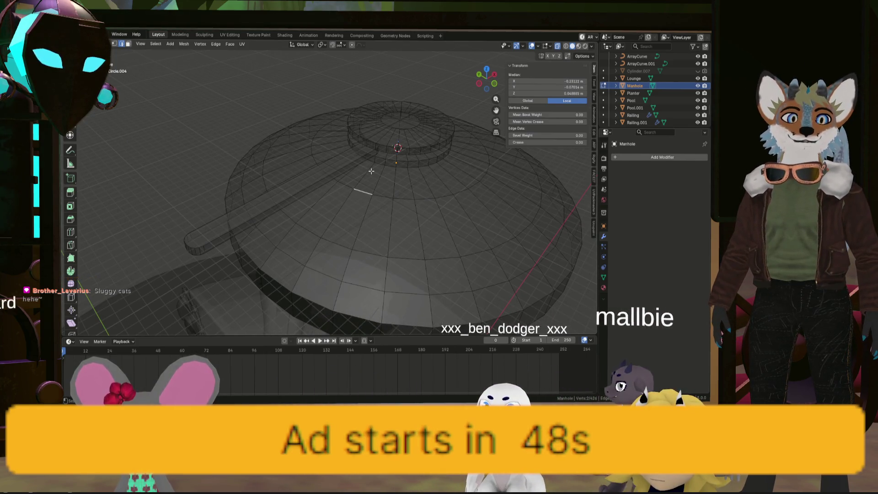
{"action": "mouse_move", "coordinate": [371, 171]}
{"action": "middle_mouse_down"}
{"action": "mouse_move", "coordinate": [366, 157]}
{"action": "mouse_move", "coordinate": [361, 187]}
{"action": "middle_mouse_up"}
- Add one centred lengthwise loop cut down the middle of the bar
{"action": "key", "text": "ctrl+r"}
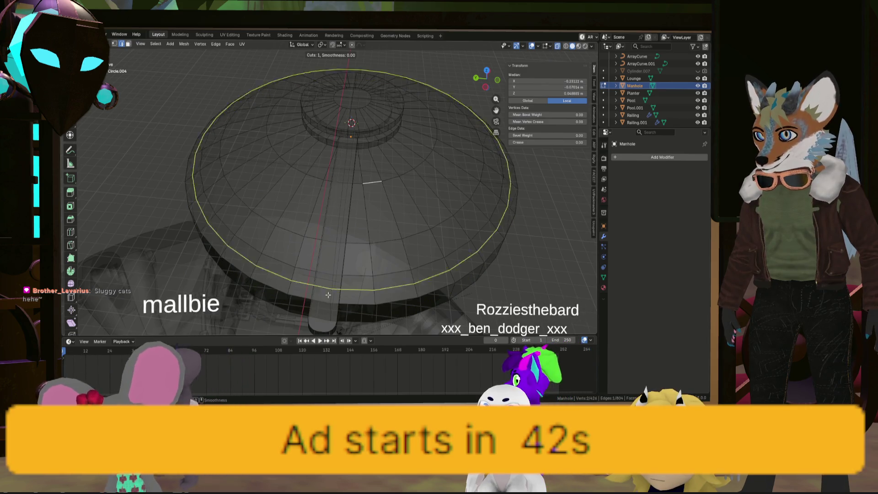
{"action": "right_click", "coordinate": [419, 196]}
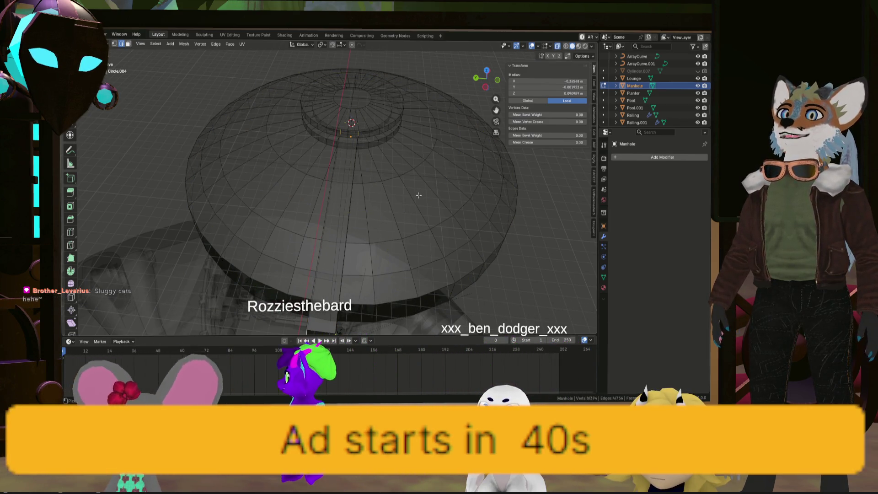
{"action": "mouse_move", "coordinate": [363, 225]}
{"action": "middle_mouse_down"}
{"action": "mouse_move", "coordinate": [350, 98]}
{"action": "mouse_move", "coordinate": [388, 183]}
{"action": "mouse_move", "coordinate": [366, 186]}
{"action": "middle_mouse_up"}
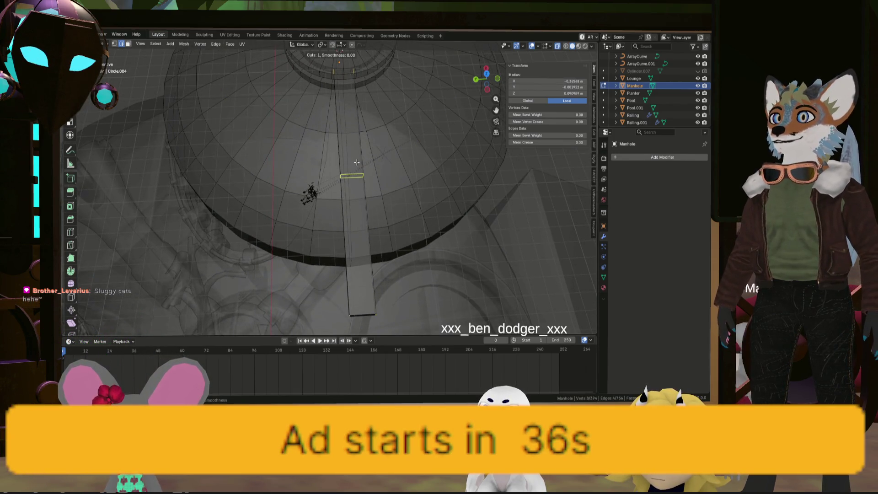
{"action": "left_click", "coordinate": [364, 311]}
{"action": "right_click", "coordinate": [364, 311]}
{"action": "mouse_move", "coordinate": [364, 311]}
{"action": "middle_mouse_down"}
{"action": "mouse_move", "coordinate": [344, 217]}
{"action": "mouse_move", "coordinate": [396, 213]}
{"action": "middle_mouse_up"}
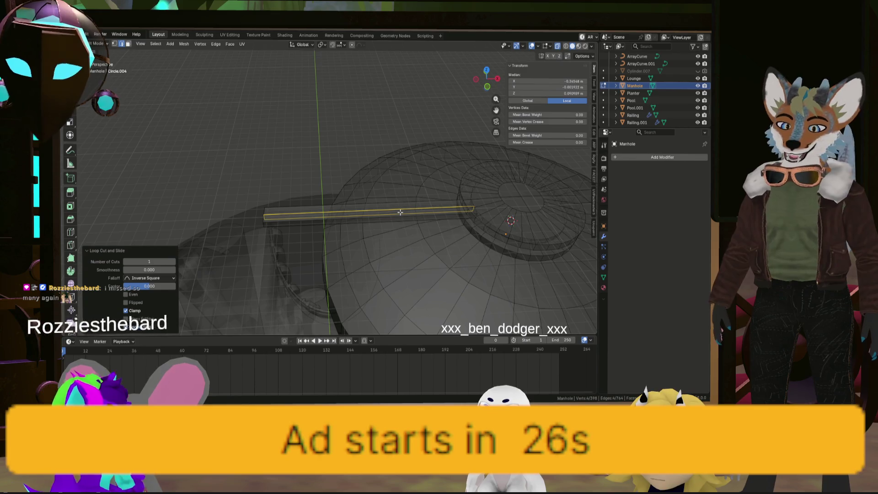
{"action": "key", "text": "ctrl+r"}
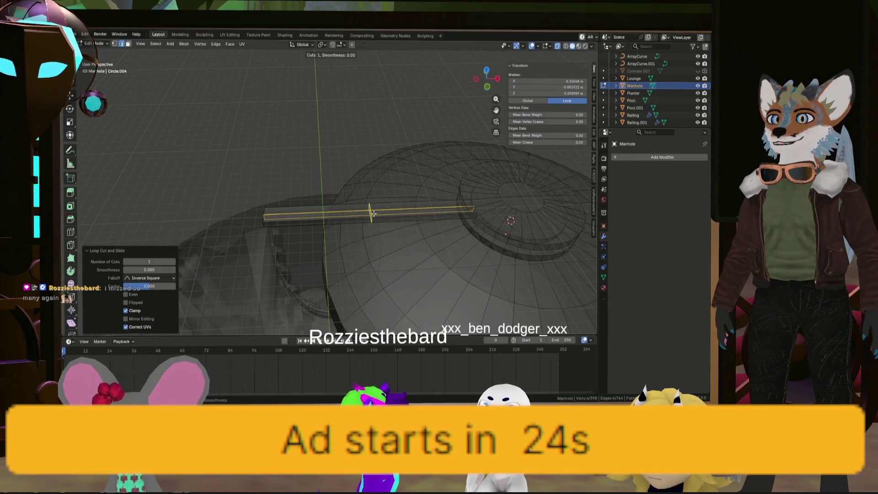
- Set the loop cut to 7 evenly spaced cuts across the bar, cancelling an extra cut
{"action": "scroll", "coordinate": [374, 213], "scroll_direction": "up", "scroll_amount": 6}
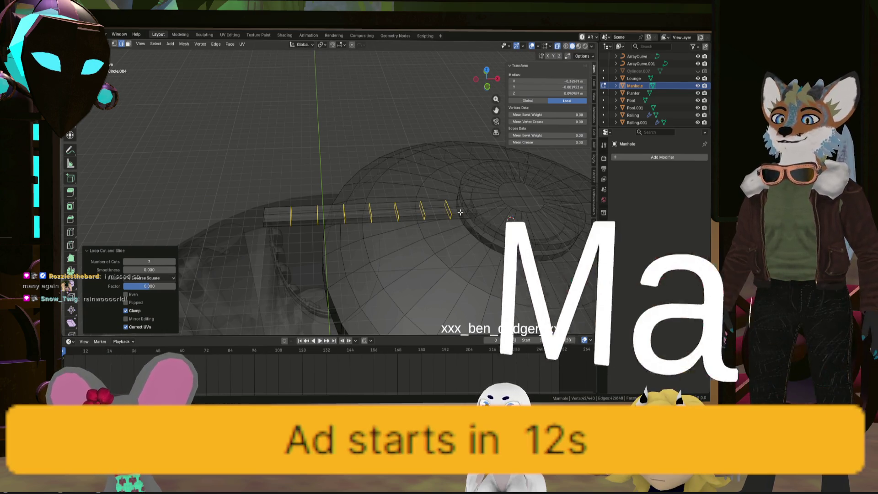
{"action": "key", "text": "ctrl+r"}
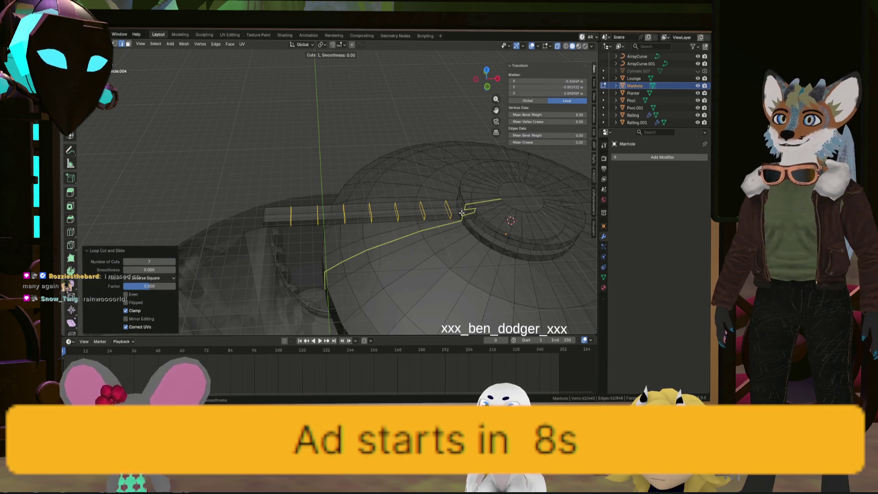
{"action": "key", "text": "Escape"}
{"action": "mouse_move", "coordinate": [462, 213]}
{"action": "middle_mouse_down"}
{"action": "mouse_move", "coordinate": [447, 216]}
{"action": "mouse_move", "coordinate": [473, 222]}
{"action": "mouse_move", "coordinate": [475, 240]}
{"action": "middle_mouse_up"}
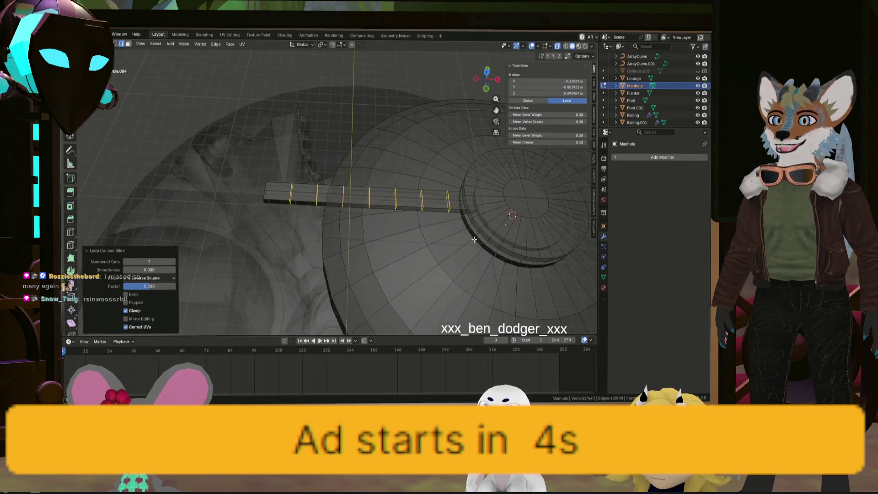
{"action": "middle_click_drag", "start_coordinate": [346, 212], "coordinate": [322, 203]}
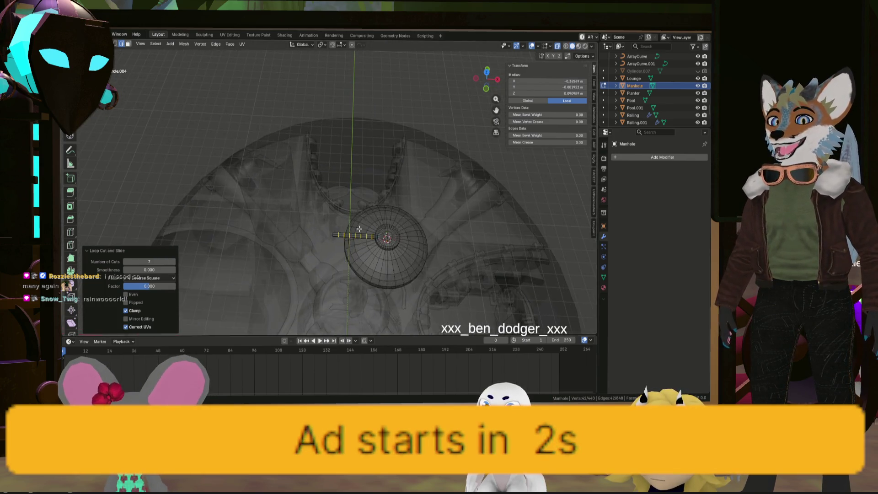
{"action": "scroll", "coordinate": [361, 233], "scroll_direction": "up", "scroll_amount": 4}
{"action": "scroll", "coordinate": [359, 255], "scroll_direction": "up", "scroll_amount": 4}
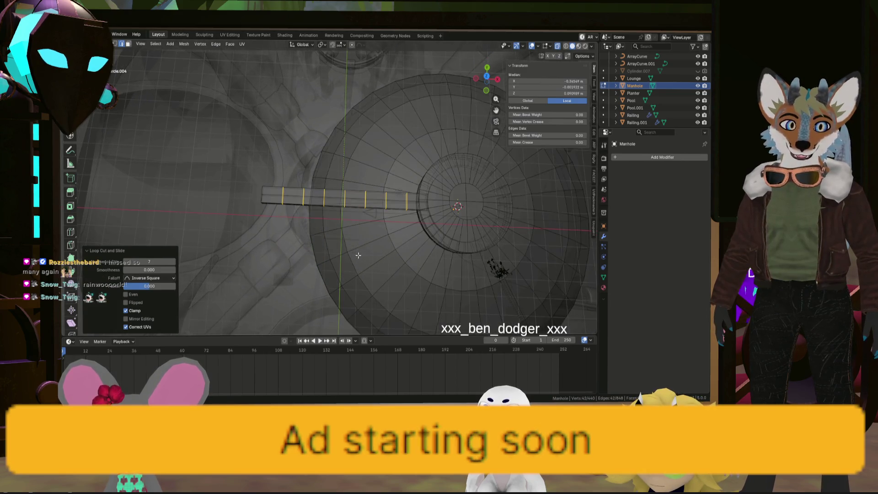
{"action": "scroll", "coordinate": [312, 217], "scroll_direction": "down", "scroll_amount": 2}
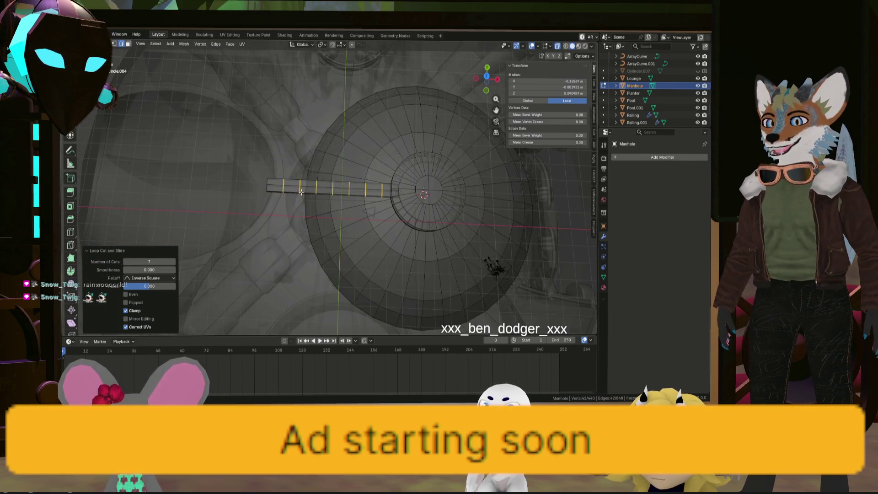
- Frame the selected strip and select the bar's lengthwise middle edge
{"action": "key", "text": "grave"}
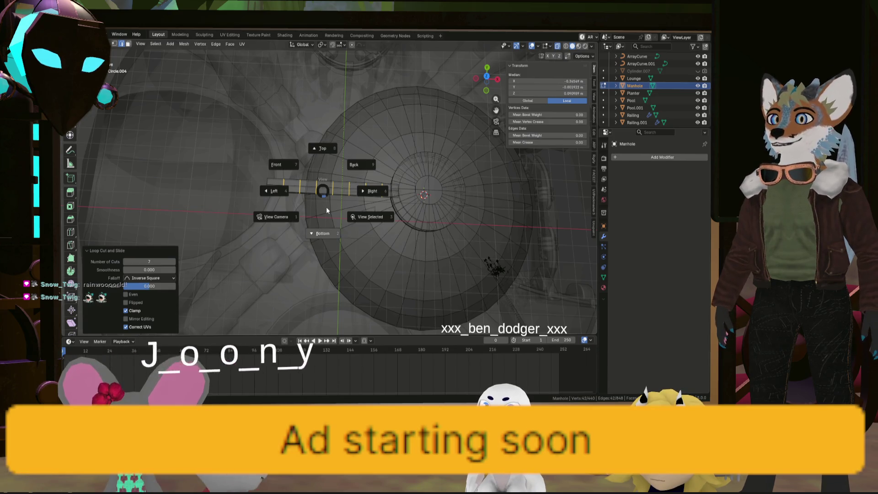
{"action": "left_click", "coordinate": [371, 218]}
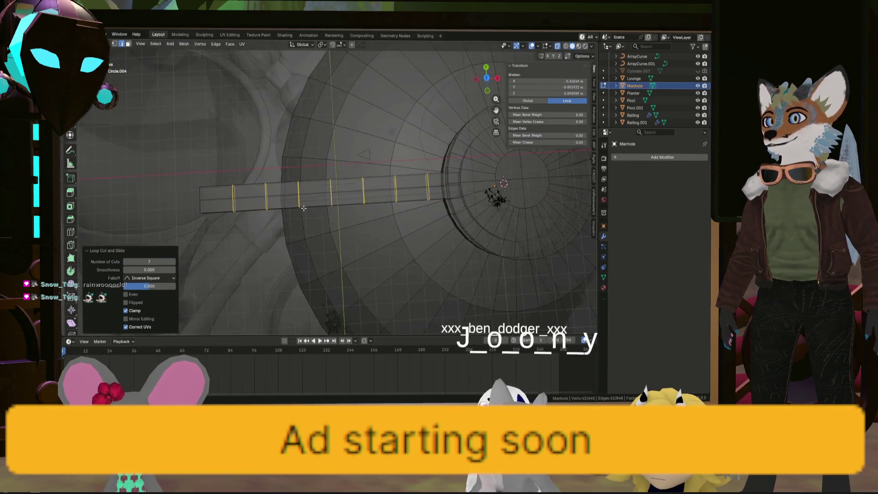
{"action": "scroll", "coordinate": [286, 200], "scroll_direction": "up", "scroll_amount": 3}
{"action": "scroll", "coordinate": [286, 200], "scroll_direction": "up", "scroll_amount": 2}
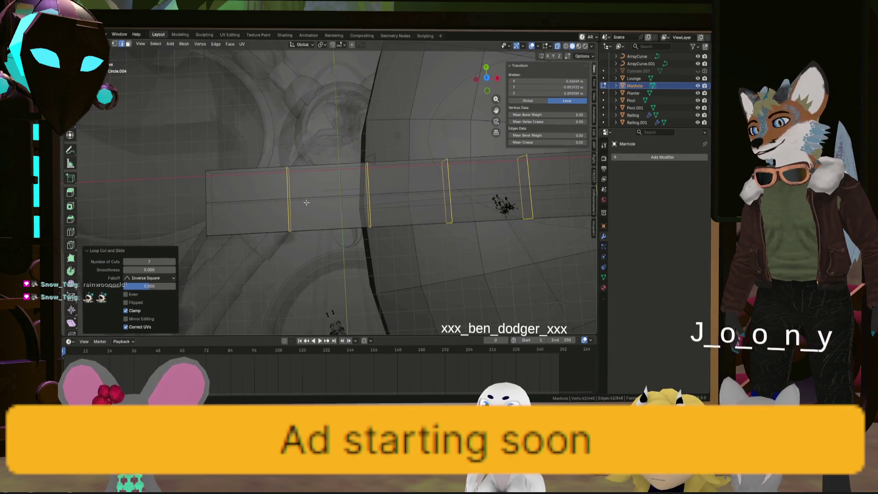
{"action": "left_click", "coordinate": [292, 198]}
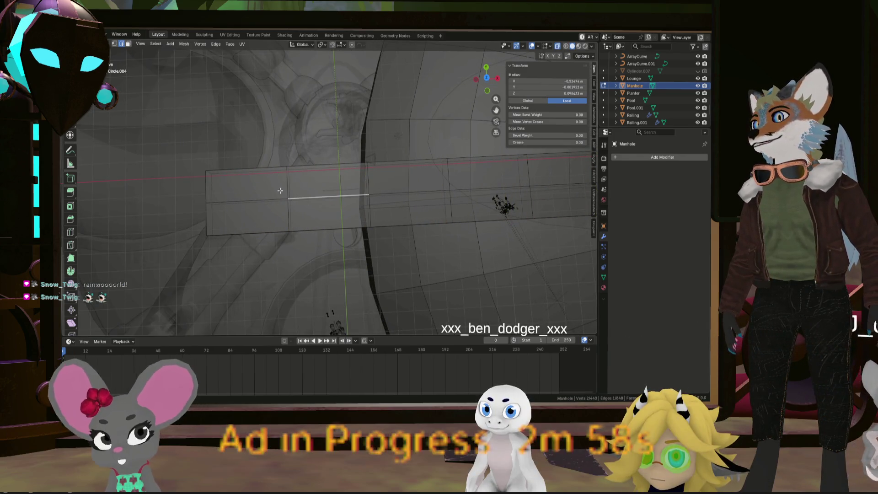
{"action": "left_click", "coordinate": [291, 198]}
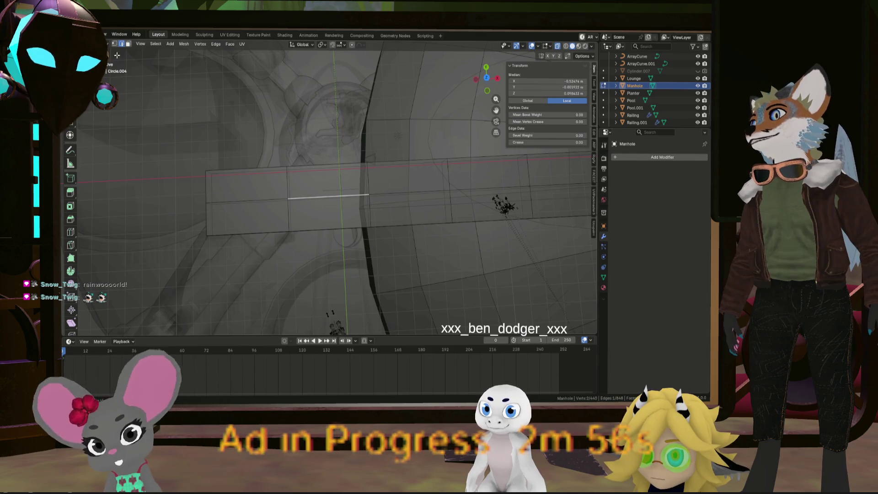
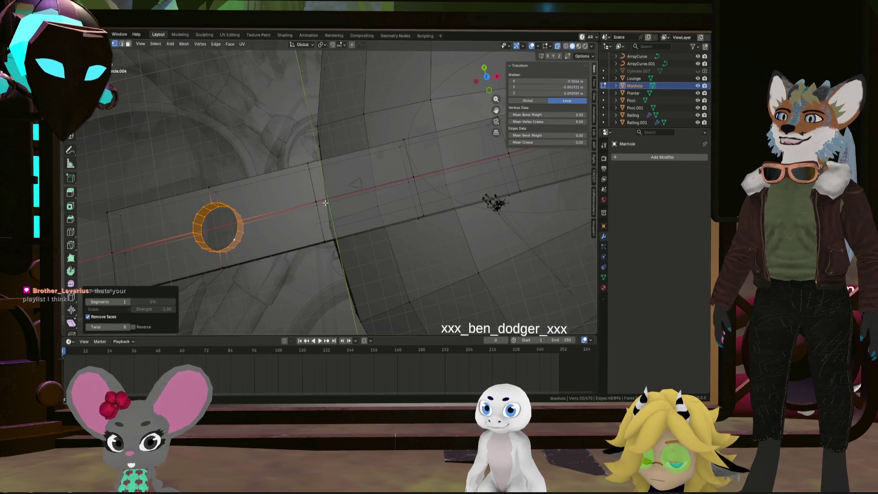
- Undo the bridged ring and the sphere so two vertices remain, then view from the top
{"action": "key", "text": "ctrl+z"}
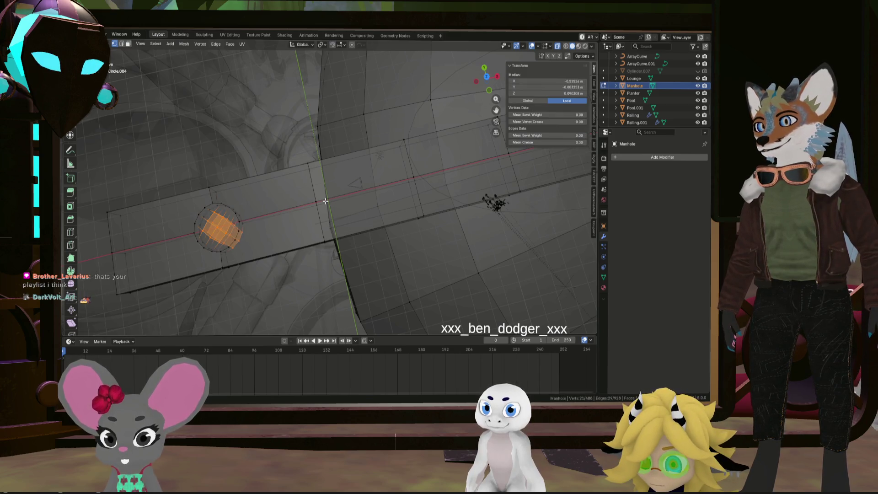
{"action": "key", "text": "ctrl+z"}
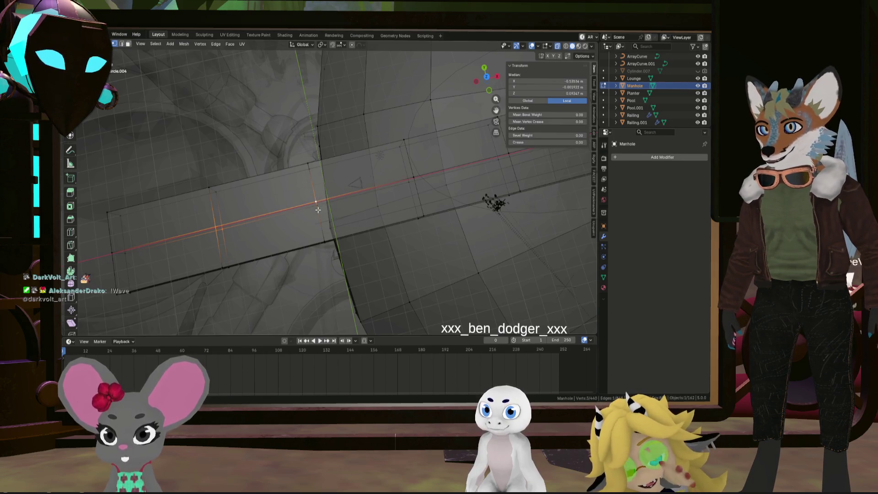
{"action": "key", "text": "KP_7"}
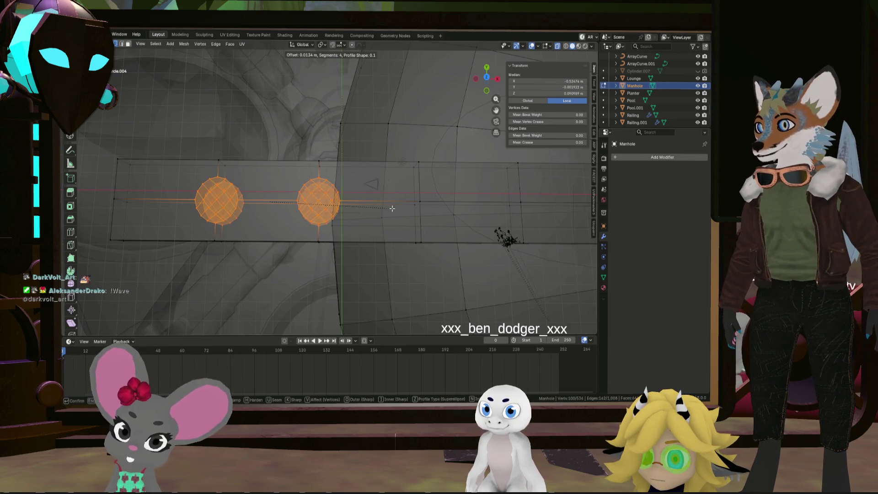
- Bevel the two vertices into round 4-segment patches
{"action": "left_click", "coordinate": [393, 209]}
{"action": "mouse_move", "coordinate": [394, 208]}
{"action": "middle_mouse_down"}
{"action": "mouse_move", "coordinate": [366, 189]}
{"action": "mouse_move", "coordinate": [375, 193]}
{"action": "middle_mouse_up"}
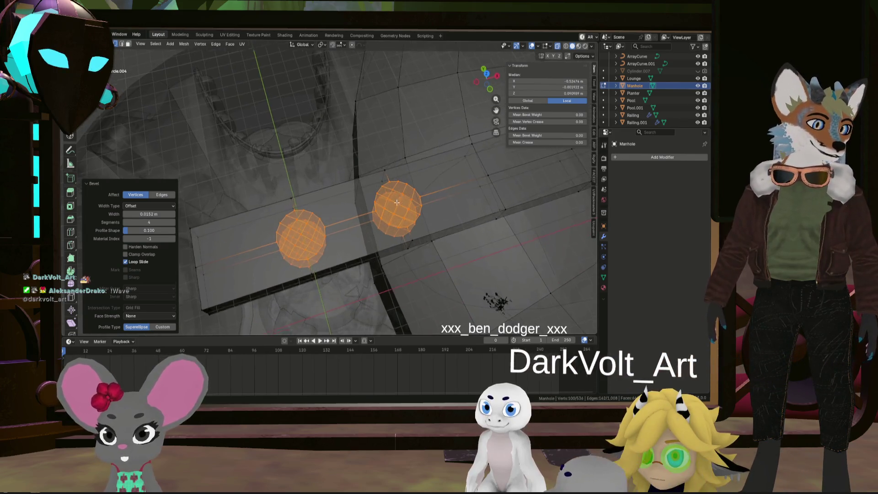
{"action": "key", "text": "KP_7"}
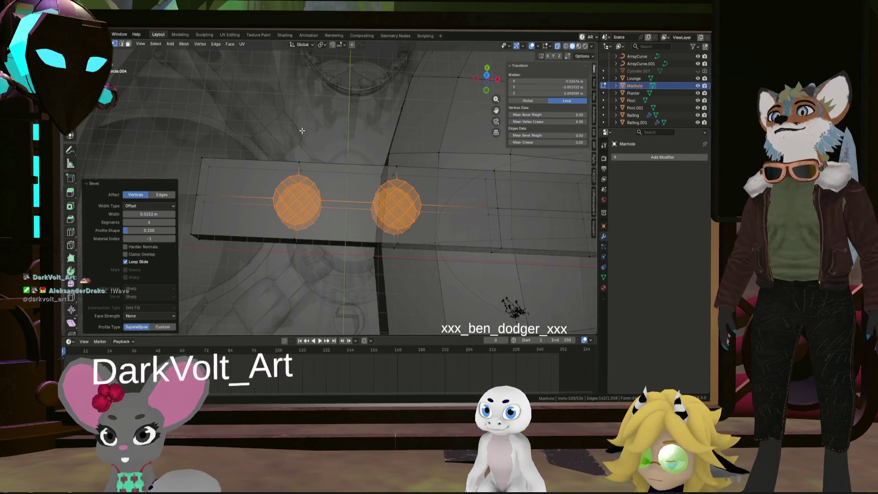
- Delete the bevelled patches to open two round holes in the strip
{"action": "key", "text": "x"}
{"action": "left_click", "coordinate": [400, 168]}
{"action": "scroll", "coordinate": [404, 163], "scroll_direction": "up", "scroll_amount": 2}
{"action": "mouse_move", "coordinate": [404, 163]}
{"action": "middle_mouse_down"}
{"action": "mouse_move", "coordinate": [400, 234]}
{"action": "mouse_move", "coordinate": [395, 220]}
{"action": "middle_mouse_up"}
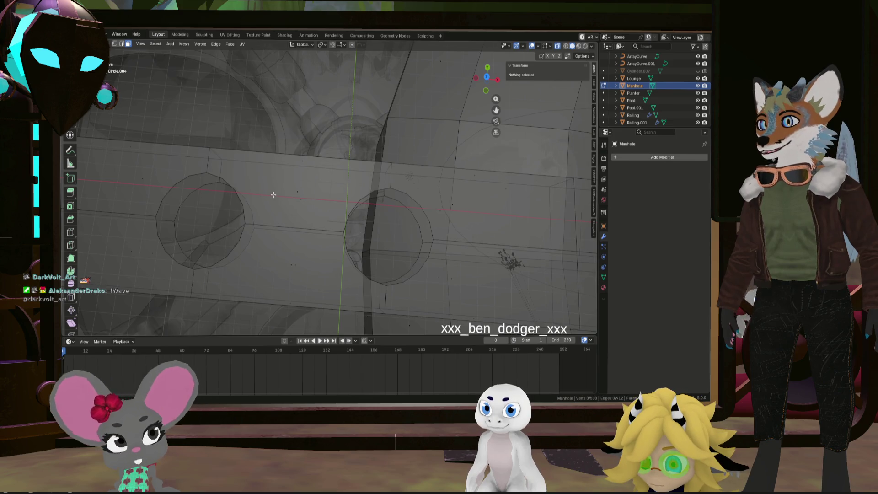
- Select the left hole's edge loop and make it circular with LoopTools Circle
{"action": "left_click", "coordinate": [124, 46]}
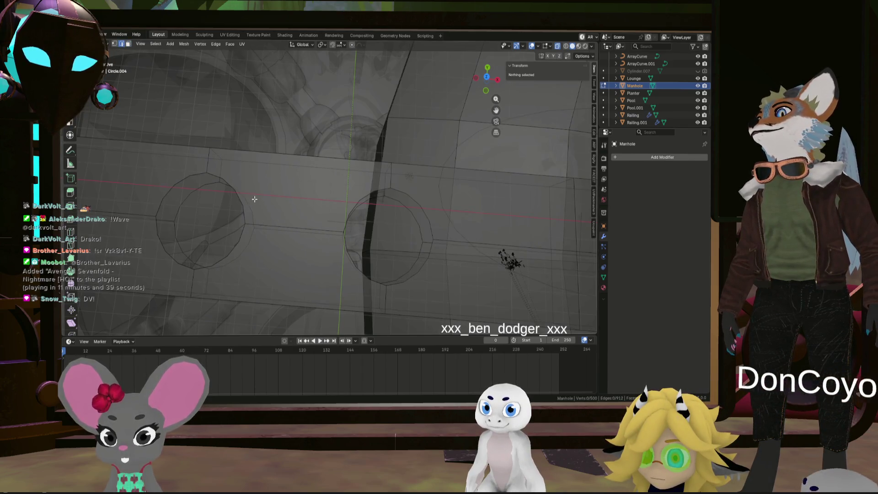
{"action": "left_click", "coordinate": [196, 193]}
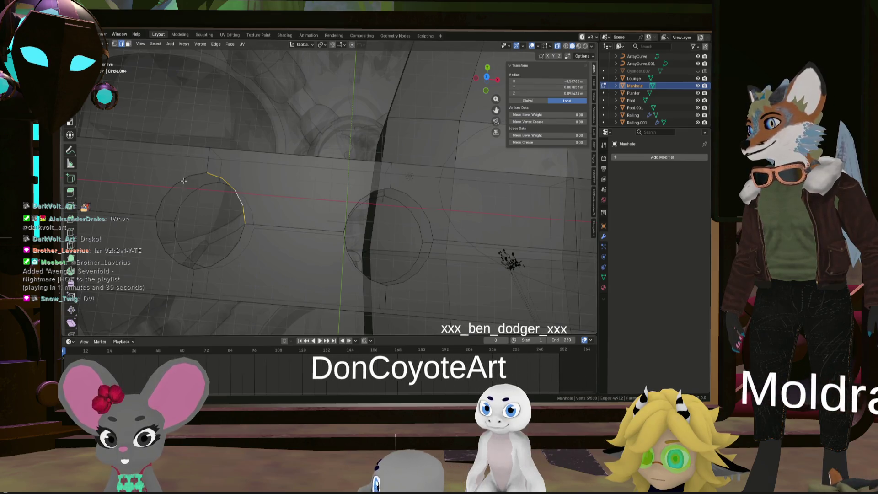
{"action": "left_click", "coordinate": [222, 256], "text": "alt"}
{"action": "mouse_move", "coordinate": [221, 257]}
{"action": "middle_mouse_down"}
{"action": "mouse_move", "coordinate": [255, 183]}
{"action": "mouse_move", "coordinate": [244, 220]}
{"action": "mouse_move", "coordinate": [394, 115]}
{"action": "middle_mouse_up"}
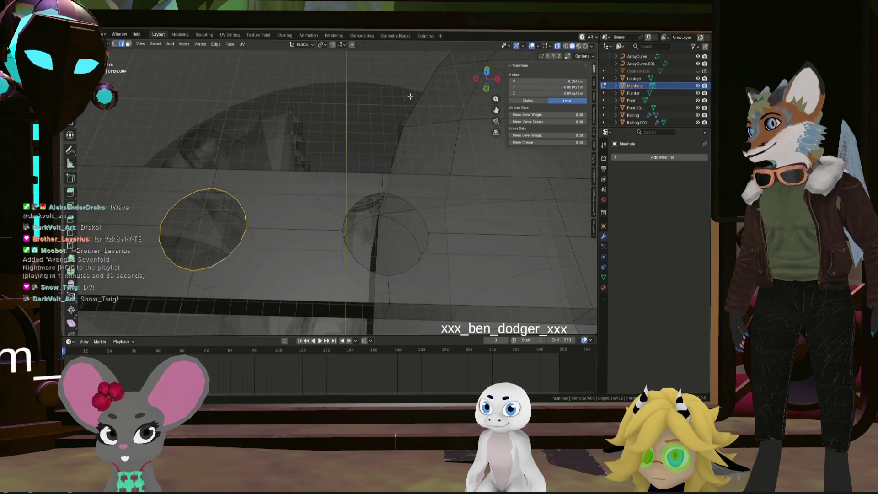
{"action": "left_click", "coordinate": [494, 80]}
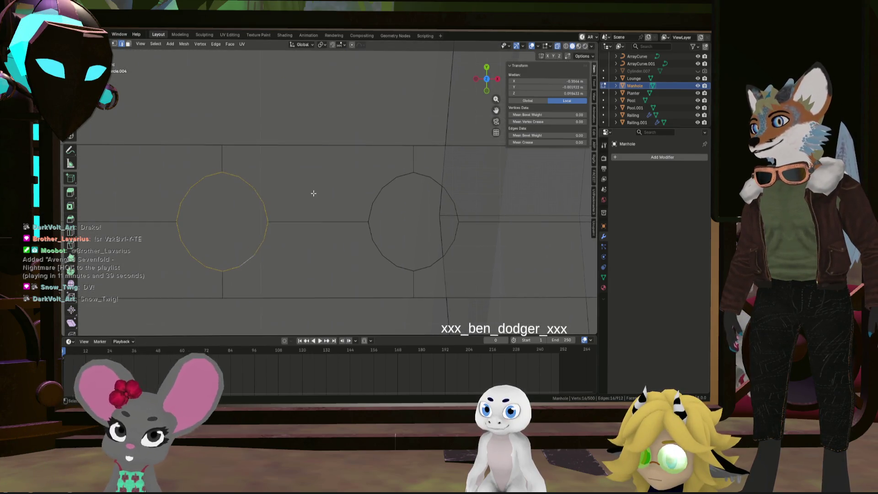
{"action": "right_click", "coordinate": [313, 178]}
{"action": "mouse_move", "coordinate": [314, 155]}
{"action": "left_click", "coordinate": [341, 166]}
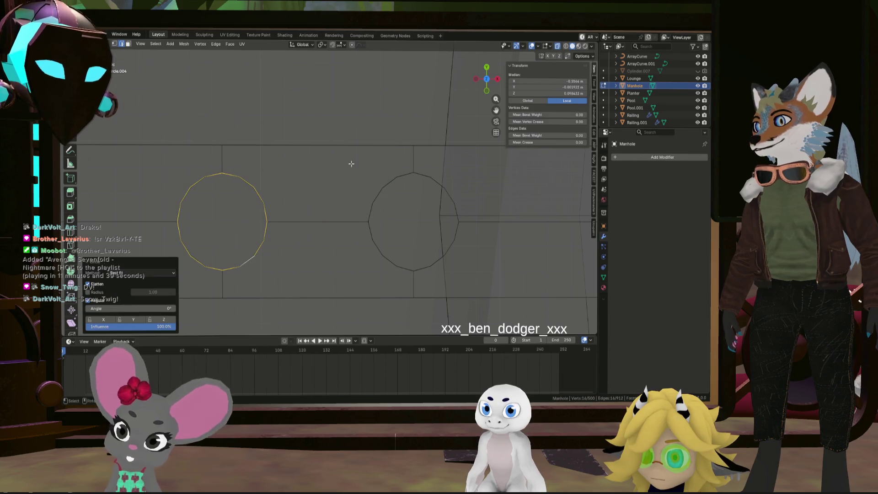
- Select another loop at the left hole and round it with LoopTools Circle
{"action": "middle_click_drag", "start_coordinate": [326, 226], "coordinate": [316, 143]}
{"action": "left_click", "coordinate": [271, 281]}
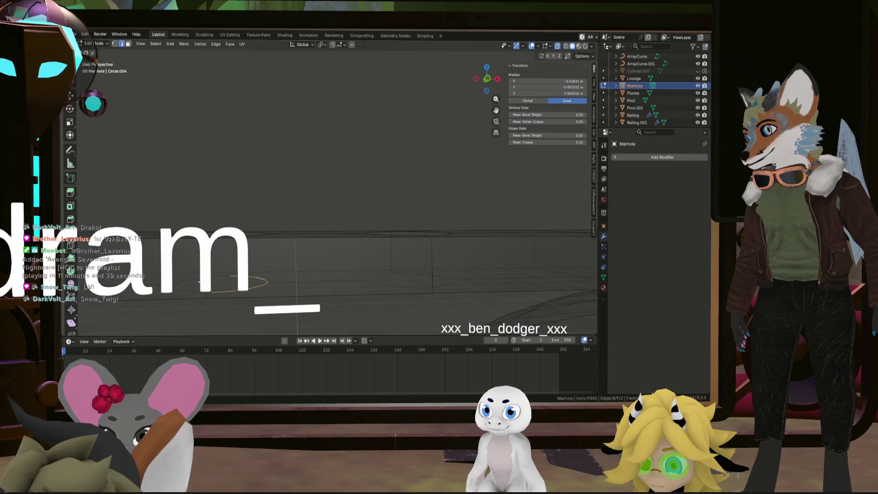
{"action": "left_click", "coordinate": [487, 68]}
{"action": "right_click", "coordinate": [320, 160]}
{"action": "mouse_move", "coordinate": [320, 160]}
{"action": "left_click", "coordinate": [370, 166]}
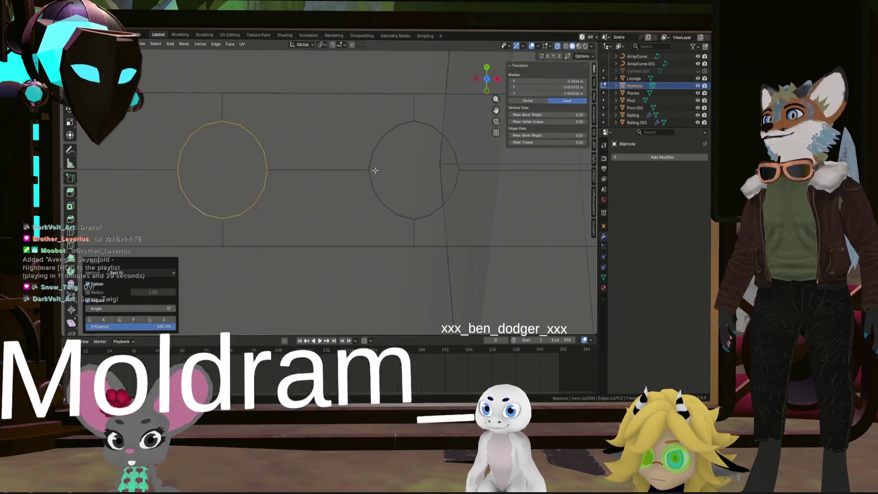
- Clear the selection and select the full edge loop around the right hole
{"action": "left_click", "coordinate": [386, 186]}
{"action": "mouse_move", "coordinate": [386, 187]}
{"action": "middle_mouse_down"}
{"action": "mouse_move", "coordinate": [387, 158]}
{"action": "mouse_move", "coordinate": [366, 170]}
{"action": "mouse_move", "coordinate": [378, 121]}
{"action": "middle_mouse_up"}
{"action": "left_click", "coordinate": [380, 160], "text": "alt"}
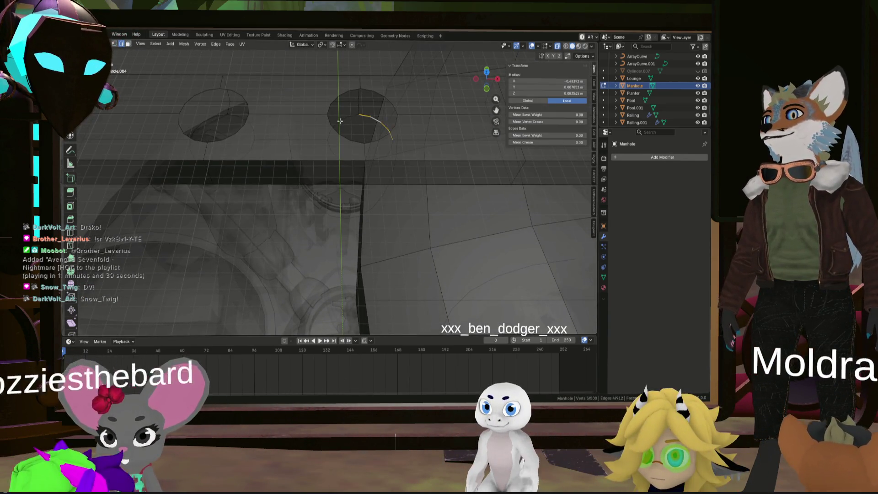
{"action": "left_click", "coordinate": [377, 164], "text": "alt"}
- Round the right hole's first edge loop with LoopTools Circle
{"action": "left_click", "coordinate": [486, 74]}
{"action": "right_click", "coordinate": [367, 219]}
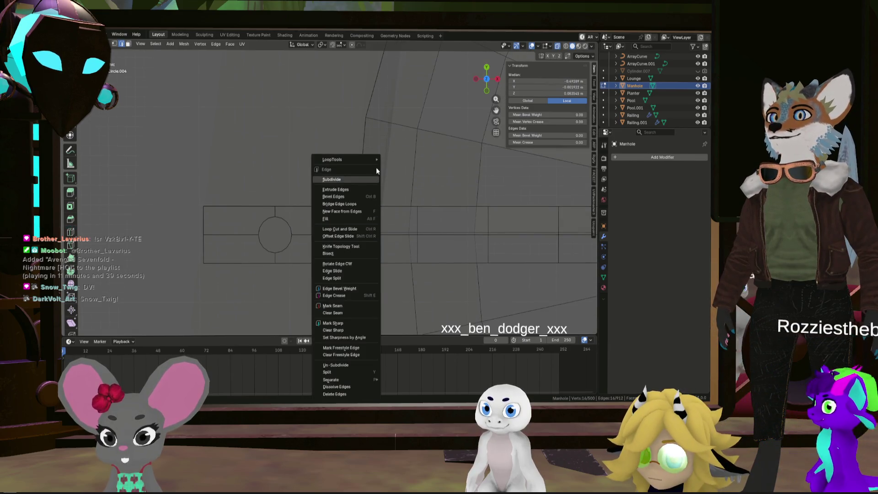
{"action": "mouse_move", "coordinate": [377, 160]}
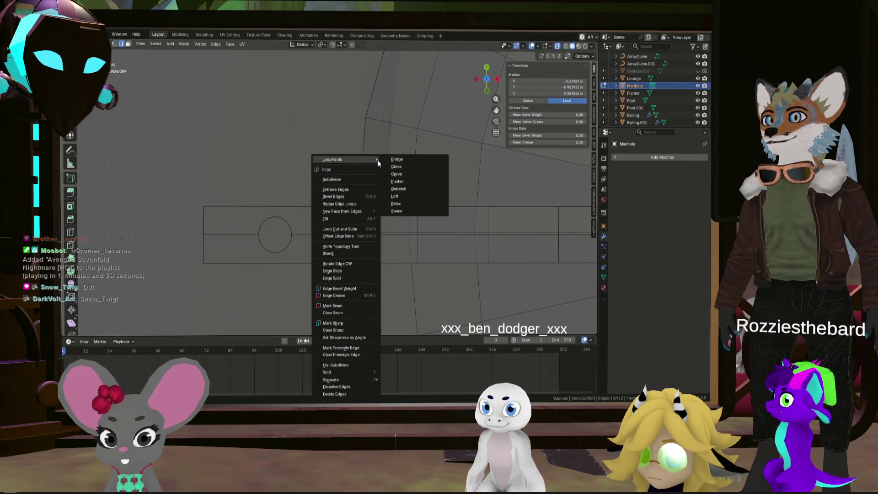
{"action": "left_click", "coordinate": [411, 165]}
- Select the right hole's second edge loop and make it circular too
{"action": "scroll", "coordinate": [373, 214], "scroll_direction": "up", "scroll_amount": 5}
{"action": "middle_click_drag", "start_coordinate": [372, 213], "coordinate": [326, 187]}
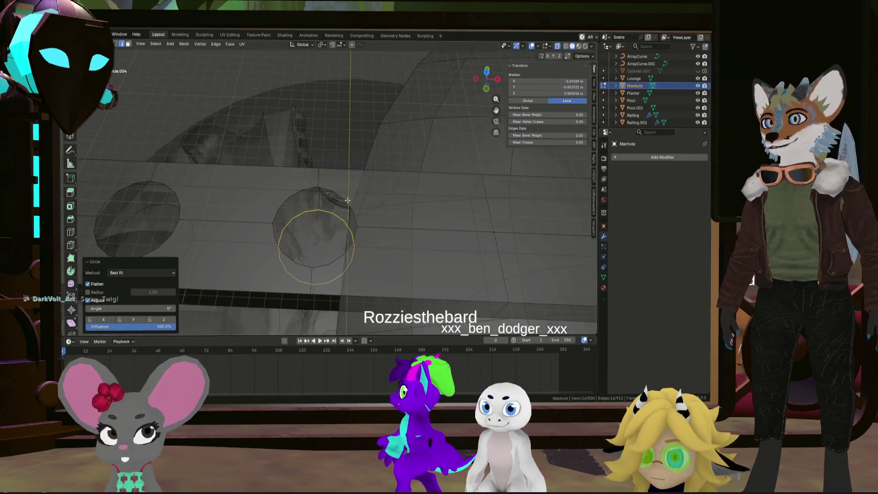
{"action": "left_click", "coordinate": [327, 187], "text": "alt"}
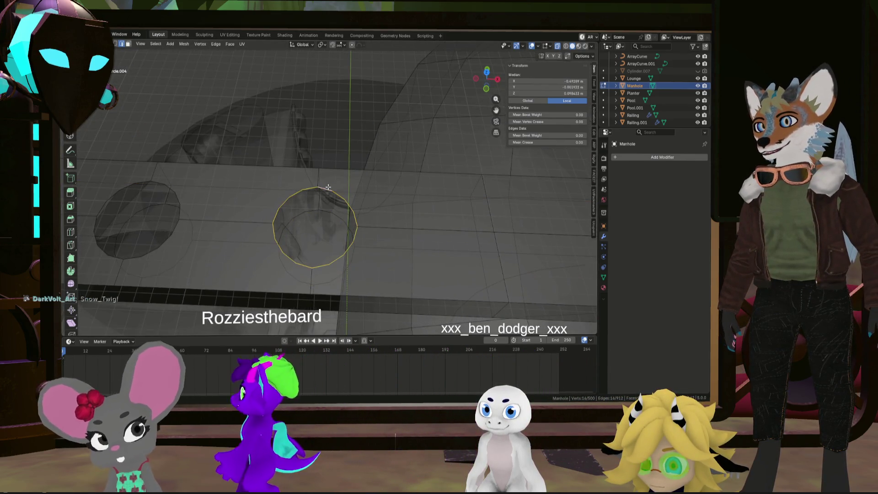
{"action": "scroll", "coordinate": [345, 203], "scroll_direction": "up", "scroll_amount": 5}
{"action": "scroll", "coordinate": [345, 203], "scroll_direction": "down", "scroll_amount": 5}
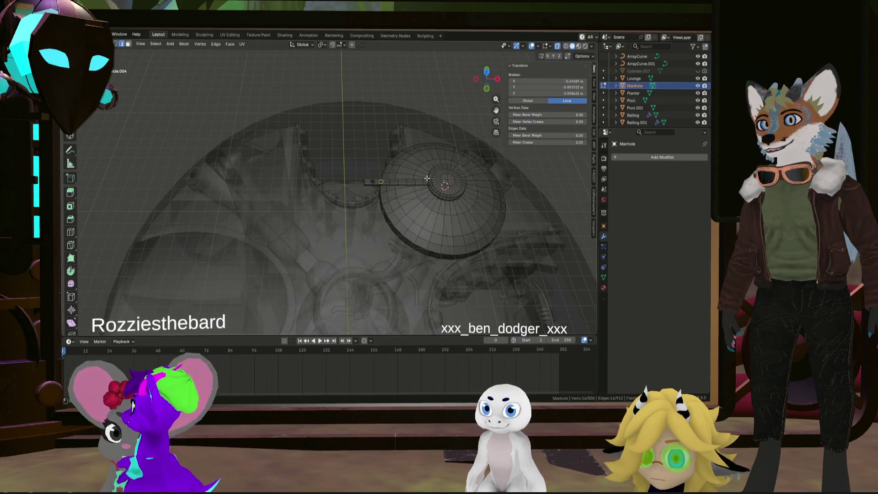
{"action": "middle_click_drag", "start_coordinate": [374, 182], "coordinate": [367, 184]}
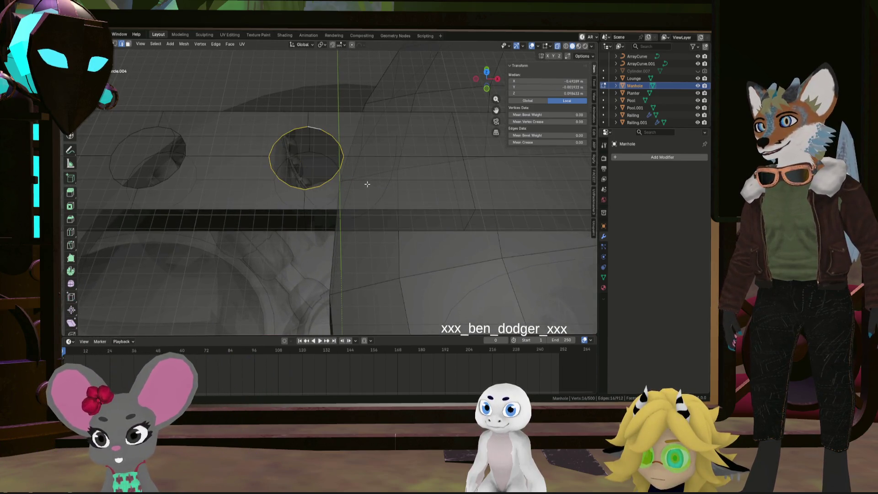
{"action": "left_click", "coordinate": [487, 75]}
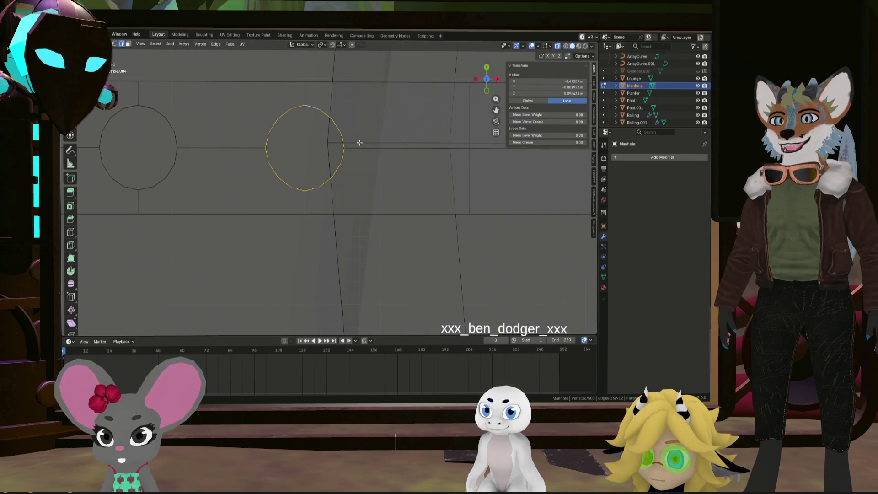
{"action": "key", "text": "ctrl+e"}
{"action": "mouse_move", "coordinate": [347, 131]}
{"action": "left_click", "coordinate": [389, 139]}
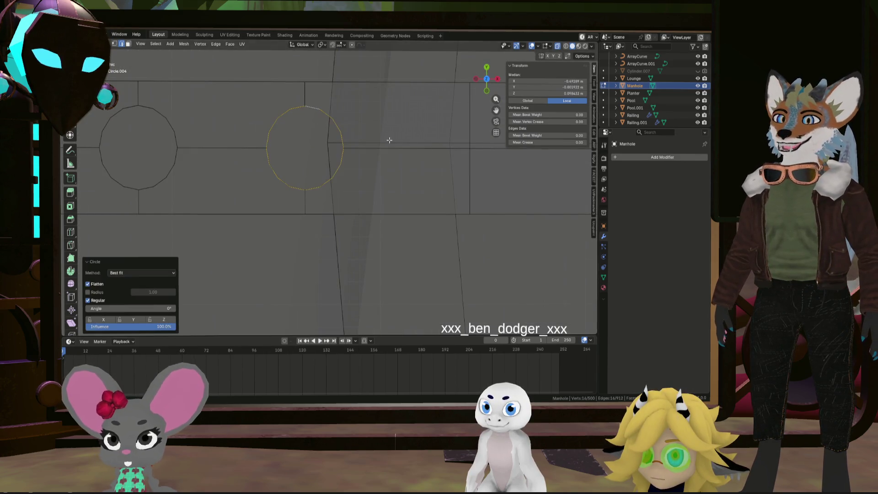
- Switch to vertex select mode and orbit to a new angle on the strip
{"action": "mouse_move", "coordinate": [389, 154]}
{"action": "middle_mouse_down"}
{"action": "mouse_move", "coordinate": [452, 239]}
{"action": "mouse_move", "coordinate": [435, 114]}
{"action": "mouse_move", "coordinate": [428, 163]}
{"action": "mouse_move", "coordinate": [412, 171]}
{"action": "mouse_move", "coordinate": [421, 179]}
{"action": "mouse_move", "coordinate": [388, 185]}
{"action": "middle_mouse_up"}
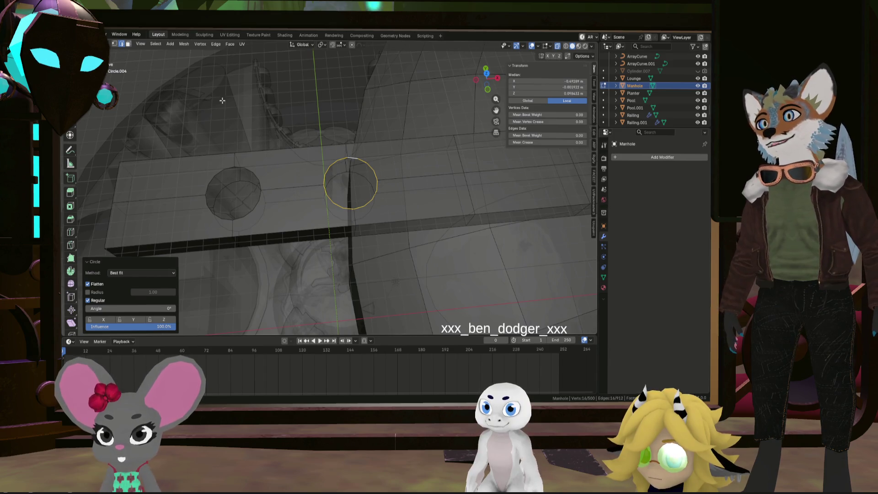
{"action": "left_click", "coordinate": [114, 44]}
{"action": "middle_click_drag", "start_coordinate": [340, 147], "coordinate": [344, 162]}
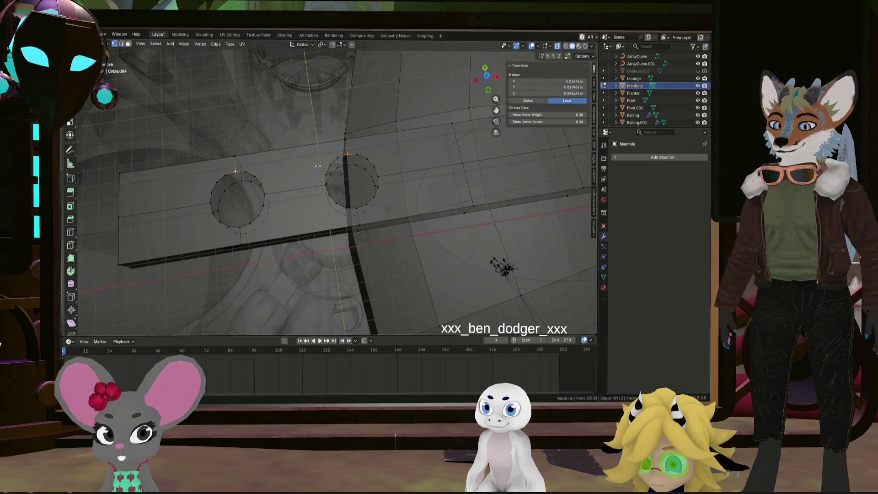
- Select the top vertices of both holes and join them with an edge
{"action": "left_click", "coordinate": [241, 229], "text": "shift"}
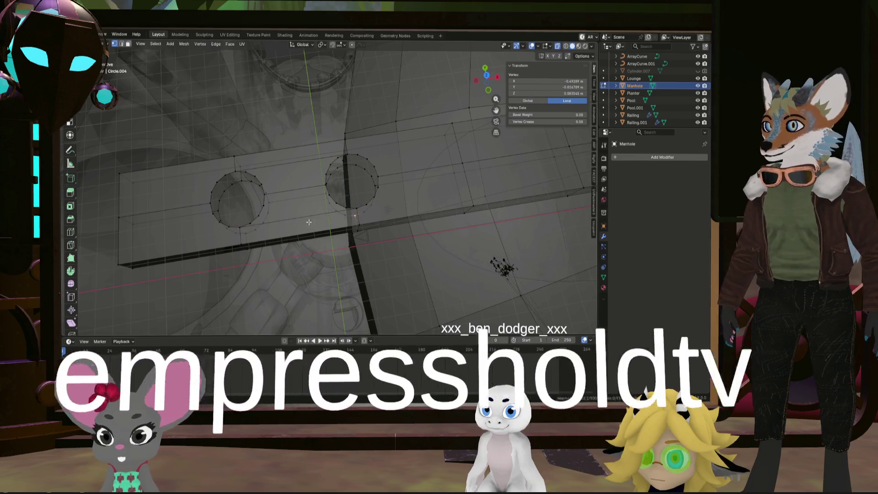
{"action": "left_click", "coordinate": [246, 234], "text": "shift"}
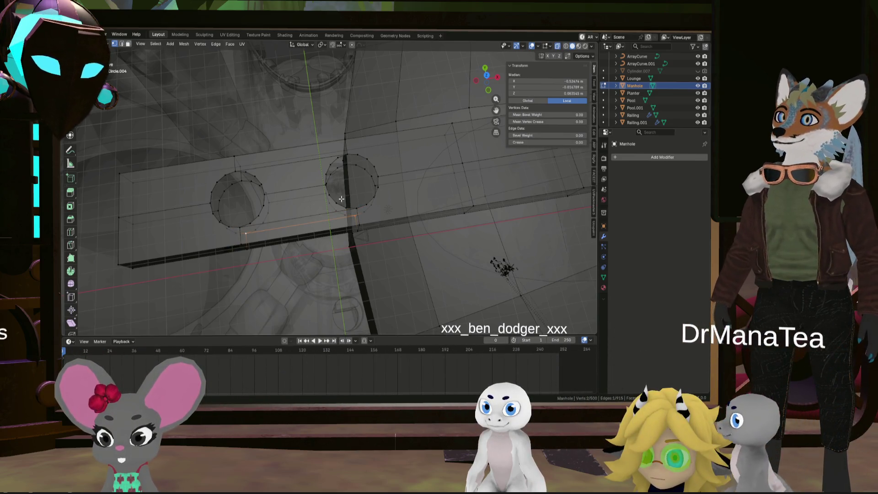
{"action": "left_click", "coordinate": [242, 181]}
{"action": "left_click", "coordinate": [344, 158], "text": "shift"}
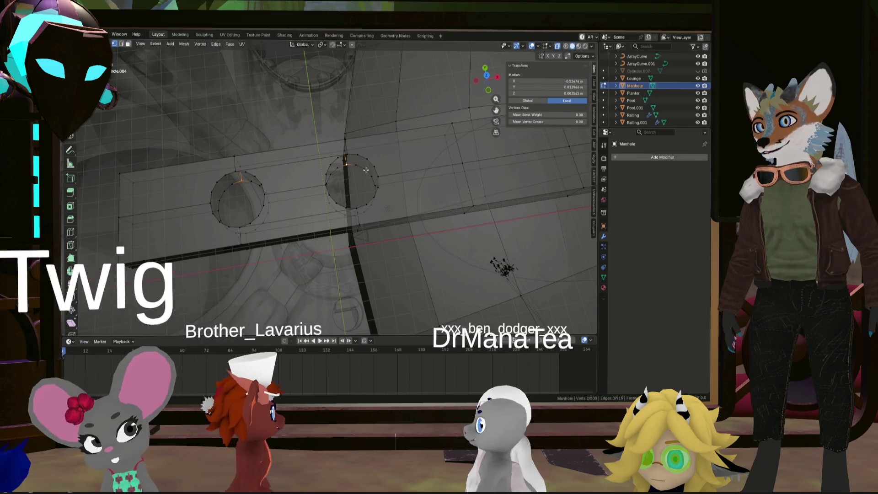
{"action": "key", "text": "f"}
{"action": "middle_click_drag", "start_coordinate": [283, 193], "coordinate": [277, 183]}
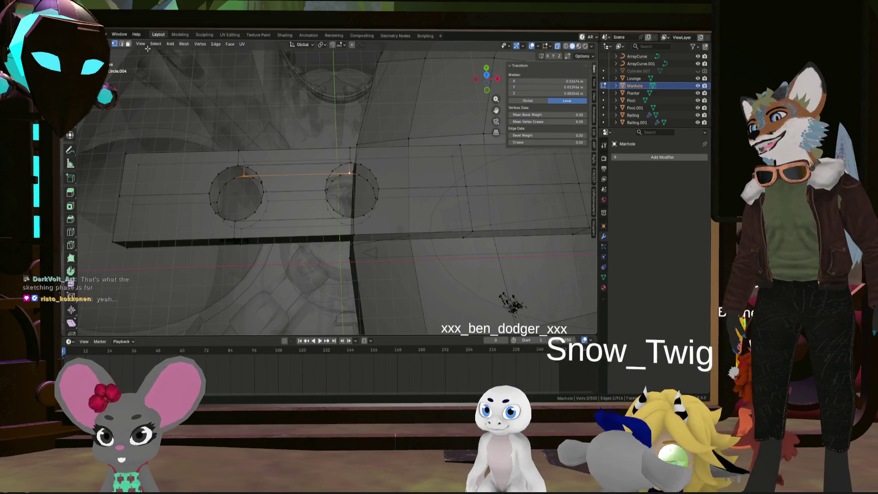
- Extrude the face between the circles downward and delete it, merging the holes
{"action": "key", "text": "3"}
{"action": "left_click", "coordinate": [295, 181]}
{"action": "key", "text": "e"}
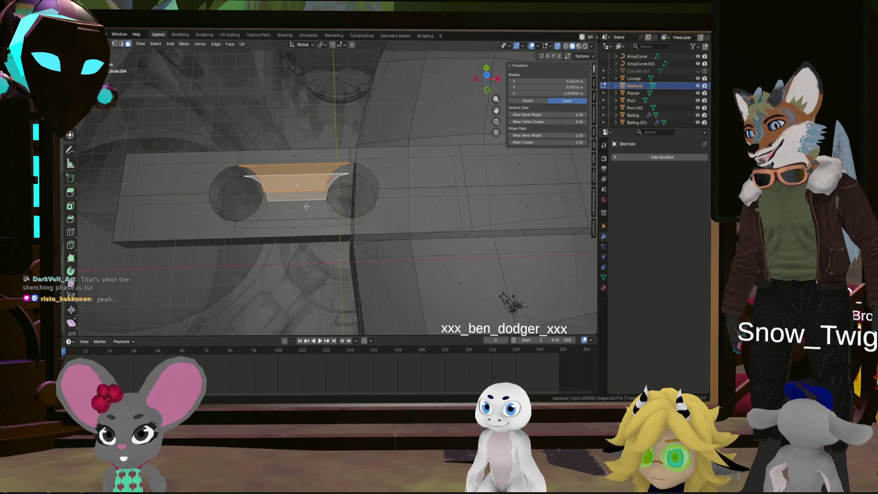
{"action": "left_click", "coordinate": [350, 219]}
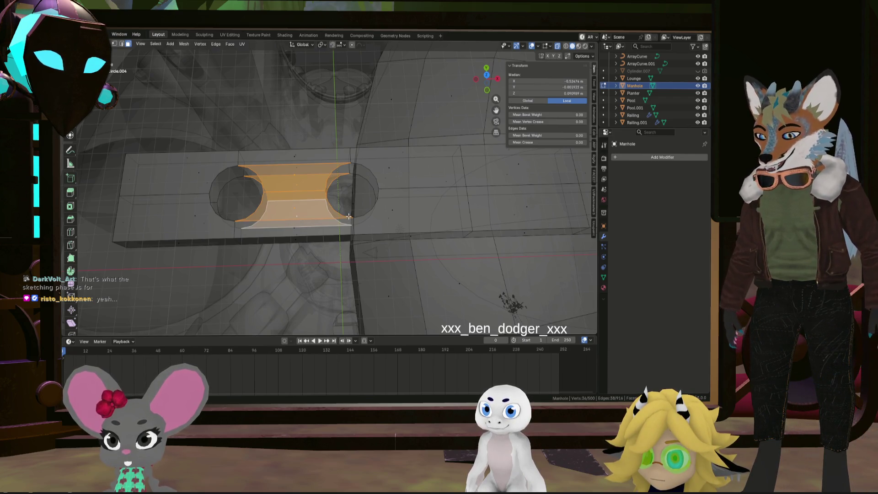
{"action": "key", "text": "x"}
{"action": "left_click", "coordinate": [392, 190]}
{"action": "mouse_move", "coordinate": [322, 183]}
{"action": "middle_mouse_down"}
{"action": "mouse_move", "coordinate": [274, 180]}
{"action": "mouse_move", "coordinate": [326, 190]}
{"action": "mouse_move", "coordinate": [397, 167]}
{"action": "mouse_move", "coordinate": [377, 198]}
{"action": "mouse_move", "coordinate": [390, 198]}
{"action": "mouse_move", "coordinate": [369, 182]}
{"action": "middle_mouse_up"}
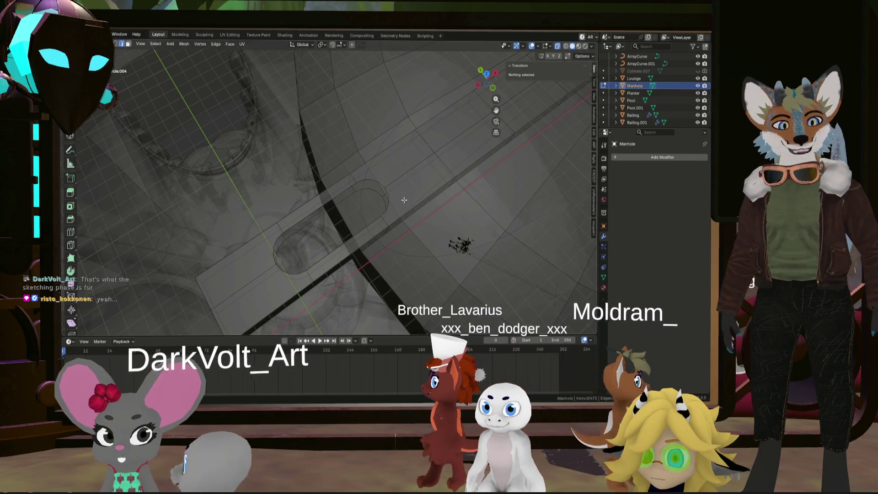
- Bridge the two slot edge loops with LoopTools Bridge to form the walls
{"action": "left_click", "coordinate": [364, 195], "text": "alt"}
{"action": "left_click", "coordinate": [377, 183], "text": "alt+shift"}
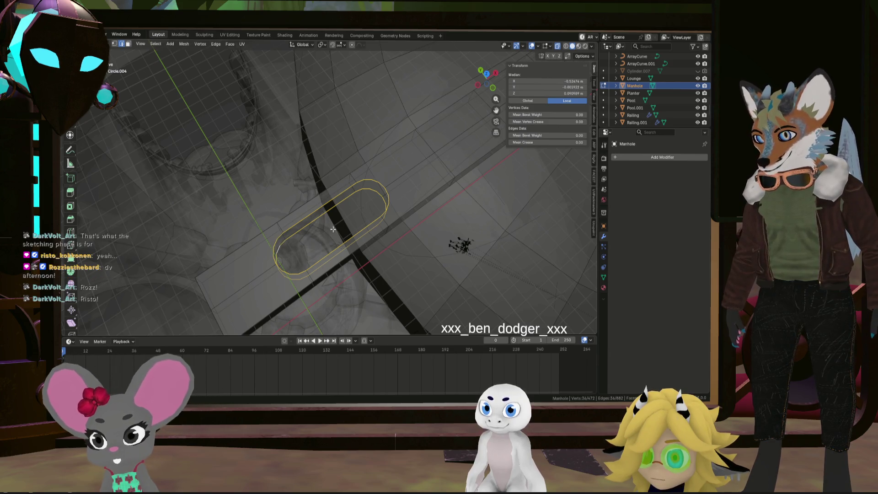
{"action": "key", "text": "ctrl+e"}
{"action": "mouse_move", "coordinate": [334, 159]}
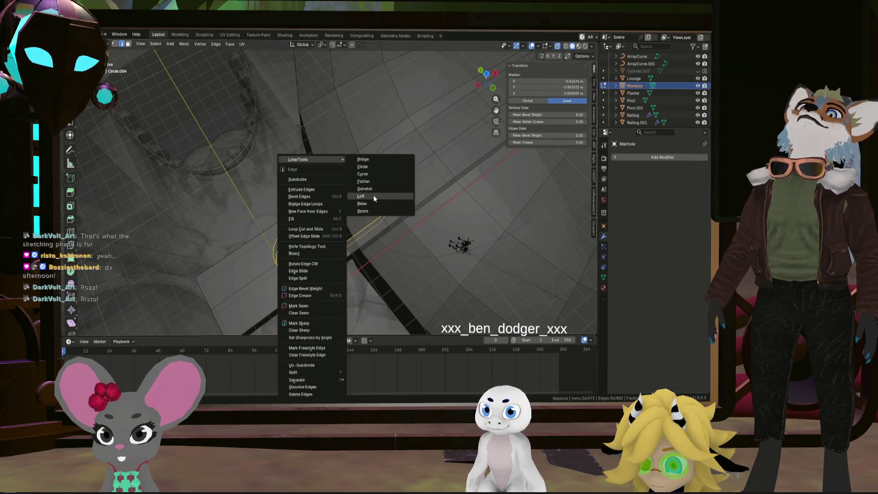
{"action": "left_click", "coordinate": [373, 159]}
{"action": "middle_click_drag", "start_coordinate": [387, 200], "coordinate": [378, 188]}
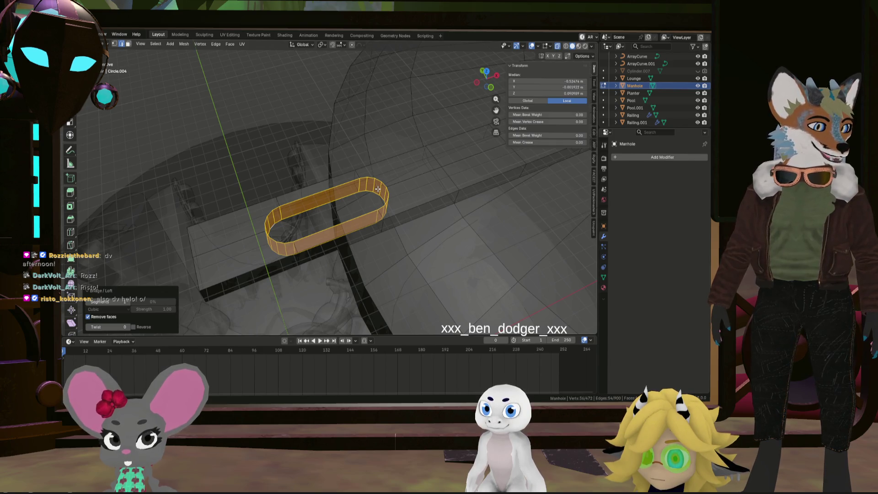
- Recentre the view on the slot and select an edge of the strip arm
{"action": "scroll", "coordinate": [472, 207], "scroll_direction": "down", "scroll_amount": 5}
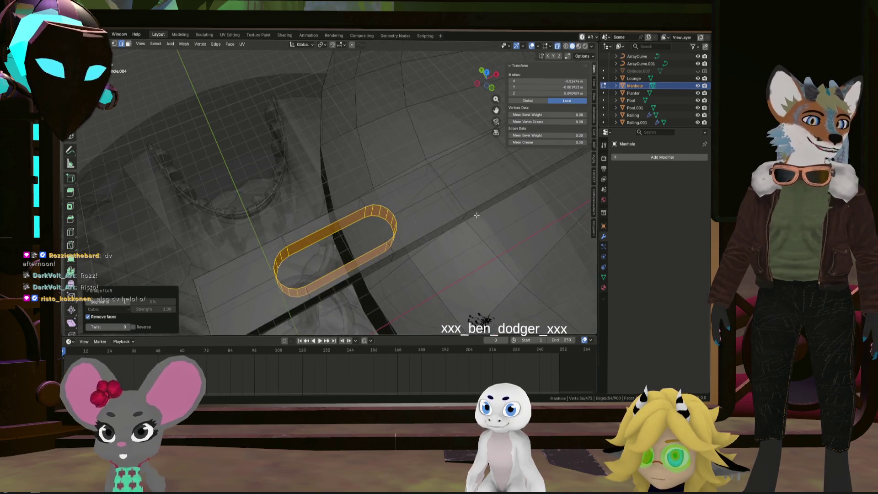
{"action": "mouse_move", "coordinate": [478, 216]}
{"action": "middle_mouse_down", "text": "shift"}
{"action": "mouse_move", "coordinate": [392, 242]}
{"action": "mouse_move", "coordinate": [410, 231]}
{"action": "mouse_move", "coordinate": [356, 231]}
{"action": "mouse_move", "coordinate": [379, 216]}
{"action": "mouse_move", "coordinate": [408, 216]}
{"action": "middle_mouse_up", "text": "shift"}
{"action": "left_click", "coordinate": [356, 231]}
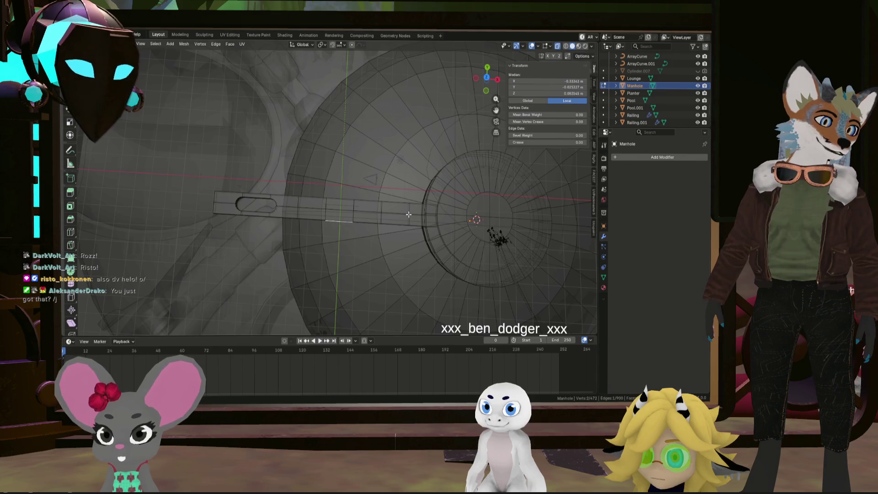
{"action": "mouse_move", "coordinate": [415, 212]}
{"action": "middle_mouse_down"}
{"action": "mouse_move", "coordinate": [371, 217]}
{"action": "mouse_move", "coordinate": [387, 195]}
{"action": "mouse_move", "coordinate": [348, 202]}
{"action": "middle_mouse_up"}
{"action": "middle_click_drag", "start_coordinate": [294, 191], "coordinate": [303, 200]}
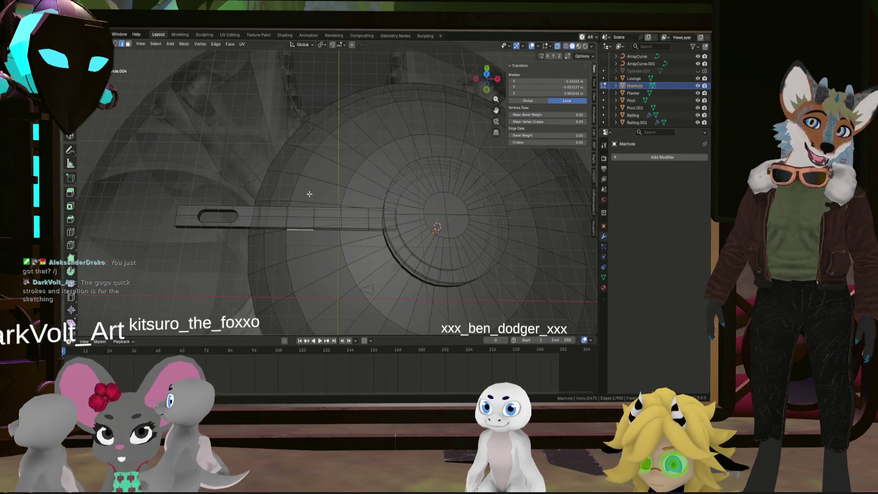
- Slide the selected arm vertex along the strip near the cover's raised ring
{"action": "mouse_move", "coordinate": [310, 194]}
{"action": "middle_mouse_down"}
{"action": "mouse_move", "coordinate": [308, 206]}
{"action": "mouse_move", "coordinate": [332, 211]}
{"action": "mouse_move", "coordinate": [308, 200]}
{"action": "mouse_move", "coordinate": [341, 173]}
{"action": "mouse_move", "coordinate": [346, 191]}
{"action": "mouse_move", "coordinate": [349, 178]}
{"action": "mouse_move", "coordinate": [327, 143]}
{"action": "middle_mouse_up"}
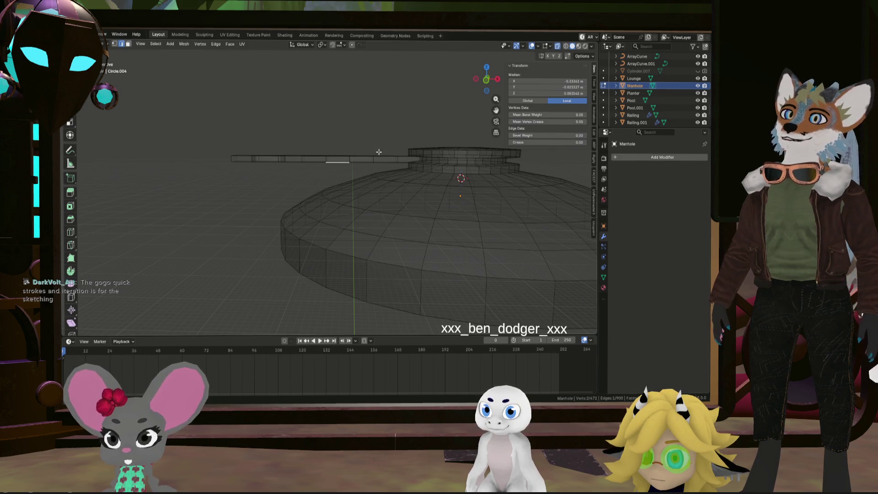
{"action": "middle_click_drag", "start_coordinate": [250, 202], "coordinate": [243, 182]}
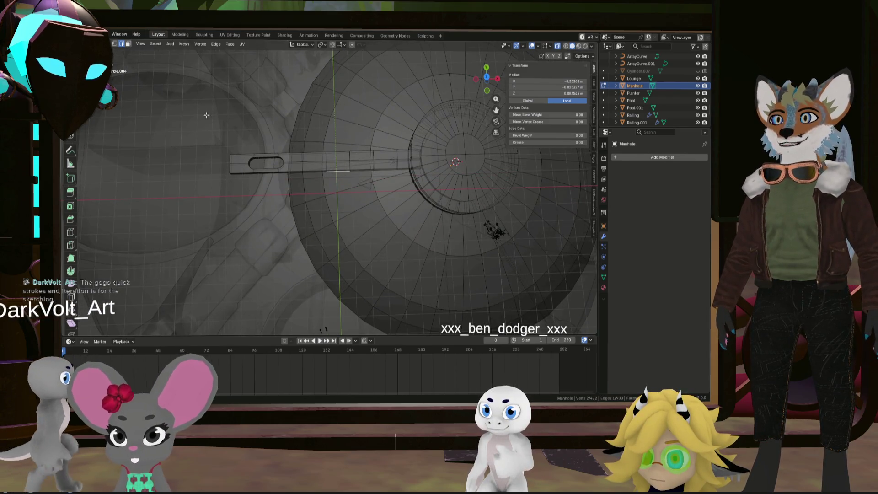
{"action": "mouse_move", "coordinate": [227, 122]}
{"action": "middle_mouse_down"}
{"action": "mouse_move", "coordinate": [212, 147]}
{"action": "mouse_move", "coordinate": [394, 114]}
{"action": "middle_mouse_up"}
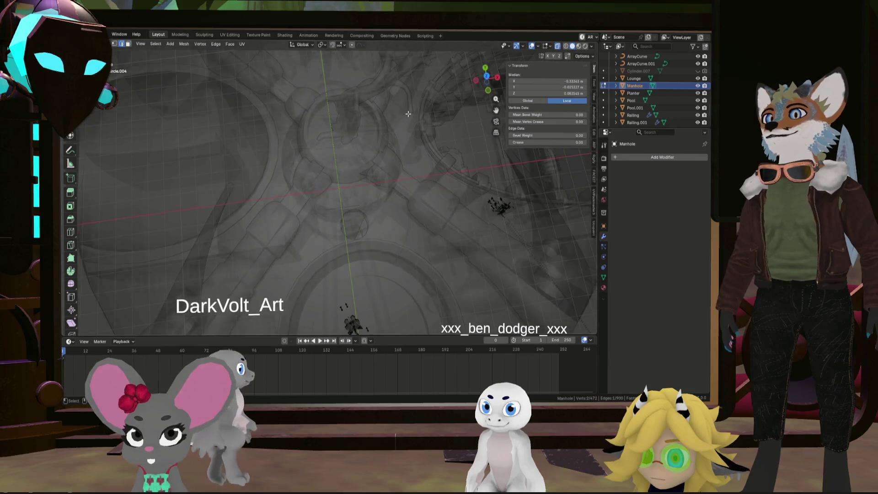
{"action": "scroll", "coordinate": [394, 115], "scroll_direction": "down", "scroll_amount": 5}
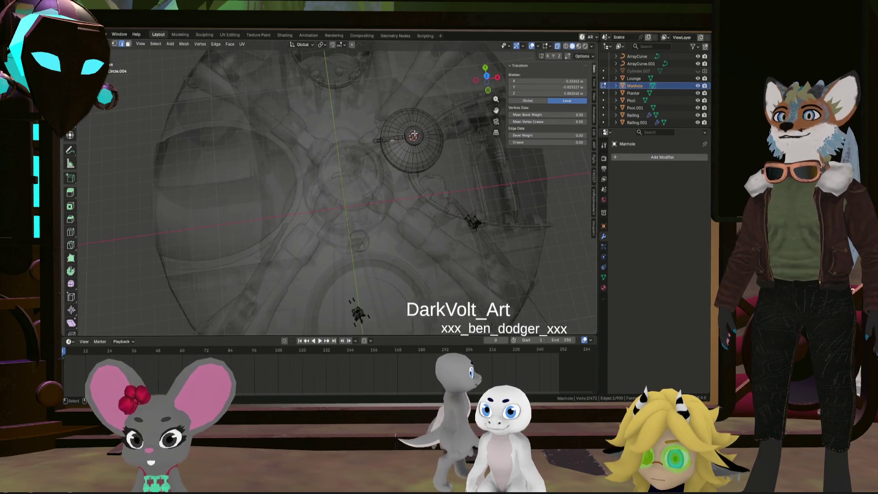
{"action": "scroll", "coordinate": [414, 134], "scroll_direction": "up", "scroll_amount": 5}
{"action": "middle_click_drag", "start_coordinate": [414, 134], "coordinate": [272, 133]}
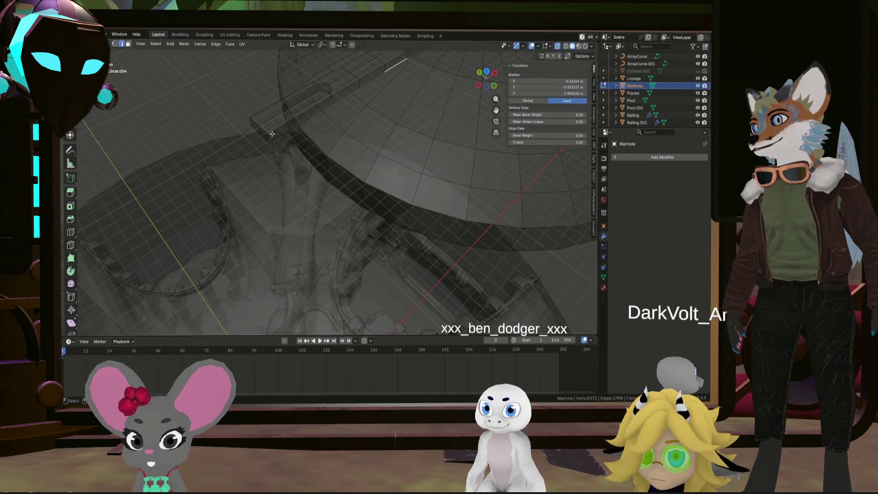
{"action": "left_click_drag", "start_coordinate": [272, 134], "coordinate": [257, 137]}
{"action": "middle_click_drag", "start_coordinate": [339, 93], "coordinate": [403, 93]}
{"action": "left_click_drag", "start_coordinate": [403, 92], "coordinate": [376, 84]}
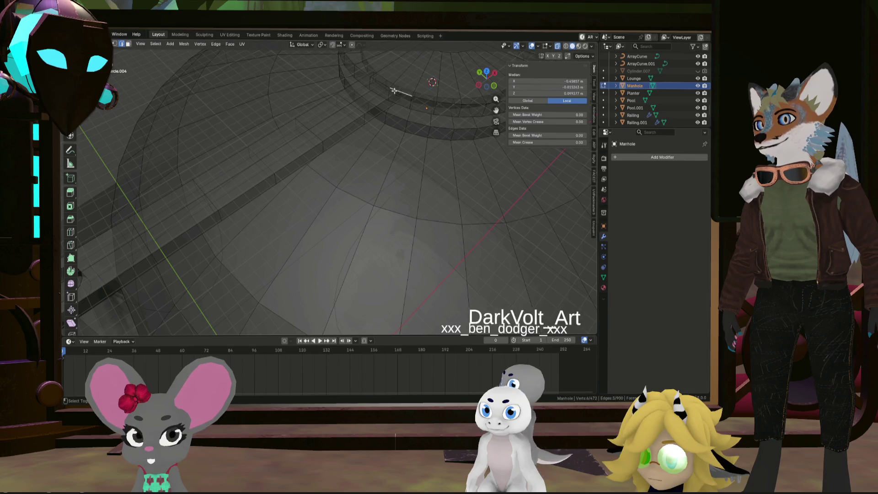
{"action": "middle_click_drag", "start_coordinate": [377, 84], "coordinate": [403, 159]}
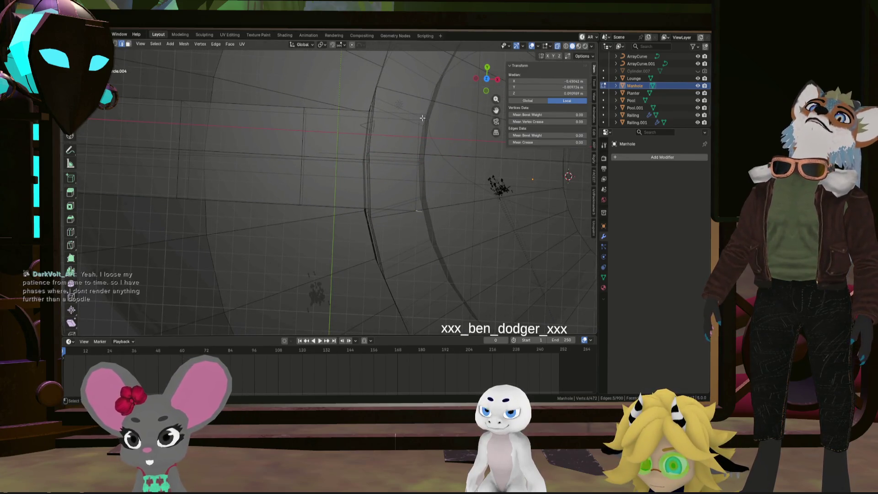
{"action": "scroll", "coordinate": [422, 119], "scroll_direction": "down", "scroll_amount": 3}
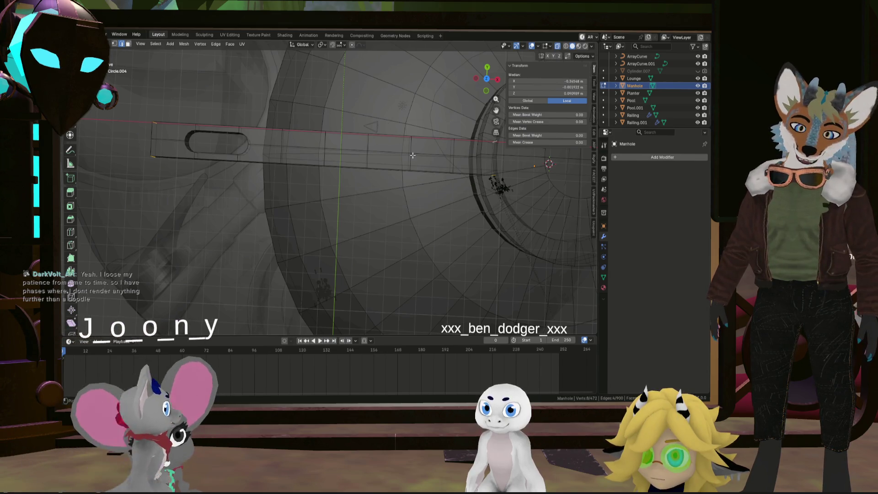
- Bevel the arm's end edges at 0.0161 m with 4 segments and profile 0.5
{"action": "key", "text": "ctrl+b"}
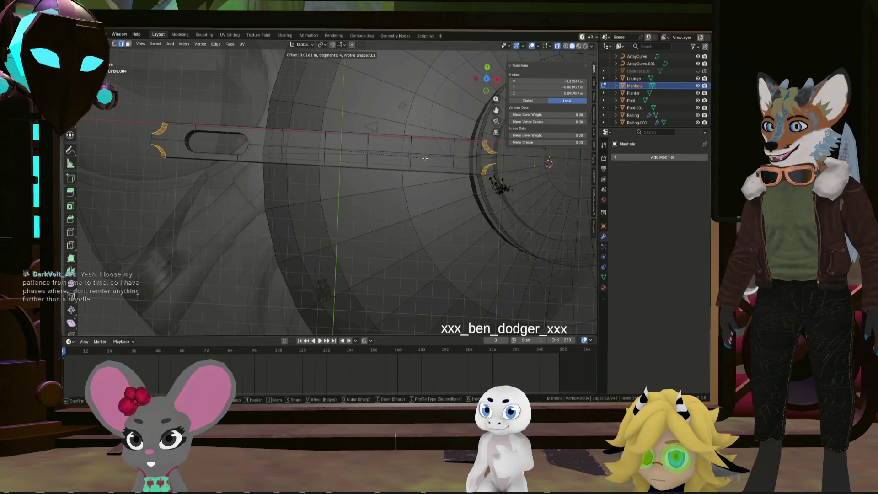
{"action": "left_click", "coordinate": [425, 159]}
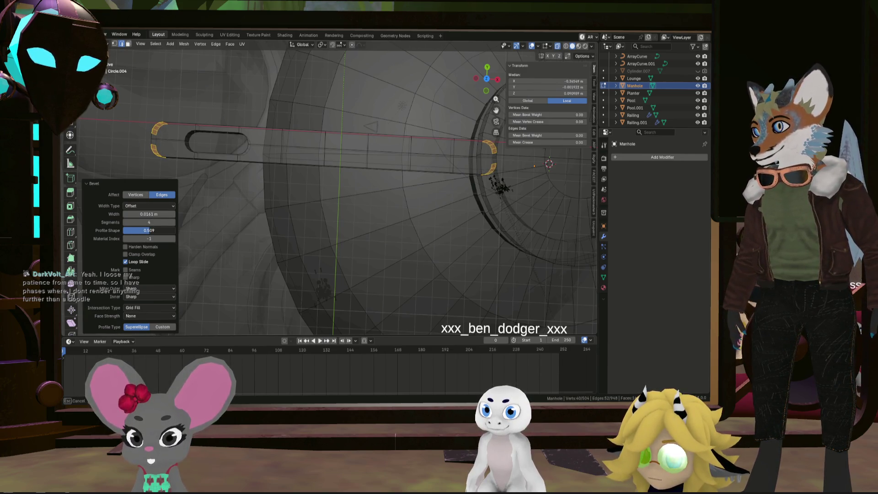
{"action": "key", "text": "period"}
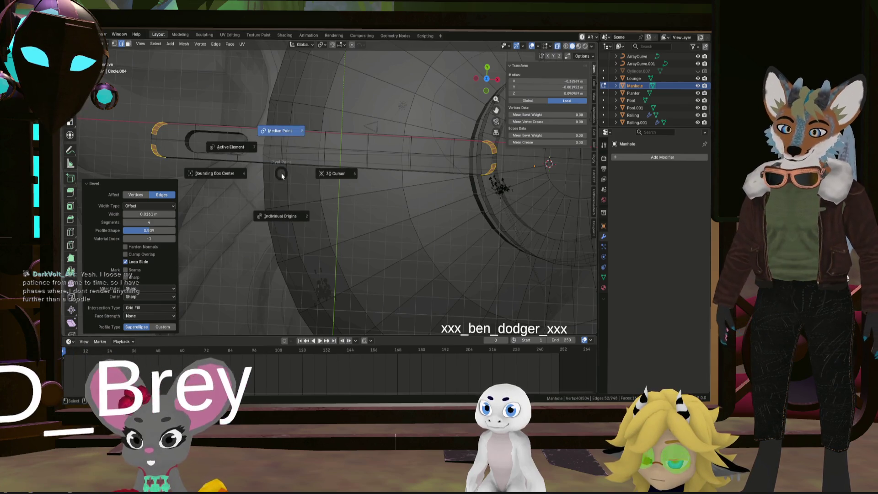
{"action": "left_click", "coordinate": [165, 230]}
{"action": "double_click", "coordinate": [166, 230]}
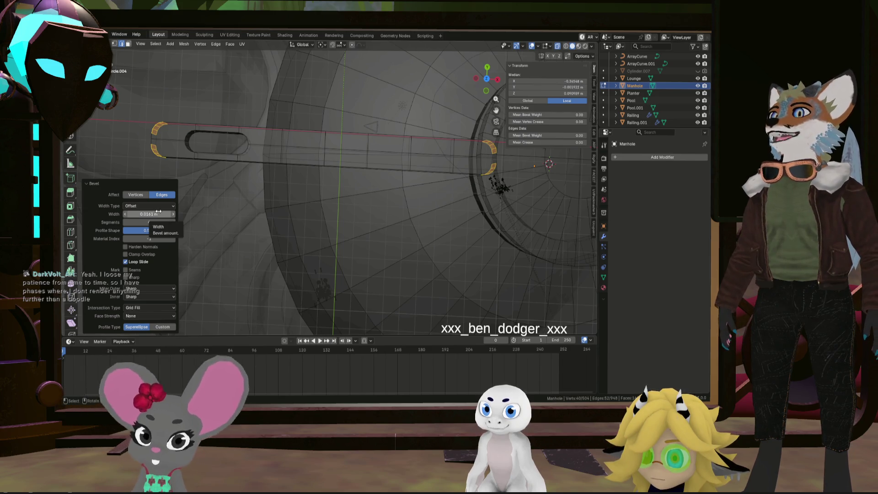
- Select a single mesh edge and orbit out to view the whole dome
{"action": "left_click", "coordinate": [255, 210]}
{"action": "middle_click_drag", "start_coordinate": [255, 210], "coordinate": [374, 147]}
{"action": "scroll", "coordinate": [374, 146], "scroll_direction": "down", "scroll_amount": 3}
{"action": "mouse_move", "coordinate": [392, 112]}
{"action": "middle_mouse_down"}
{"action": "mouse_move", "coordinate": [324, 118]}
{"action": "mouse_move", "coordinate": [359, 172]}
{"action": "mouse_move", "coordinate": [370, 174]}
{"action": "mouse_move", "coordinate": [337, 167]}
{"action": "middle_mouse_up"}
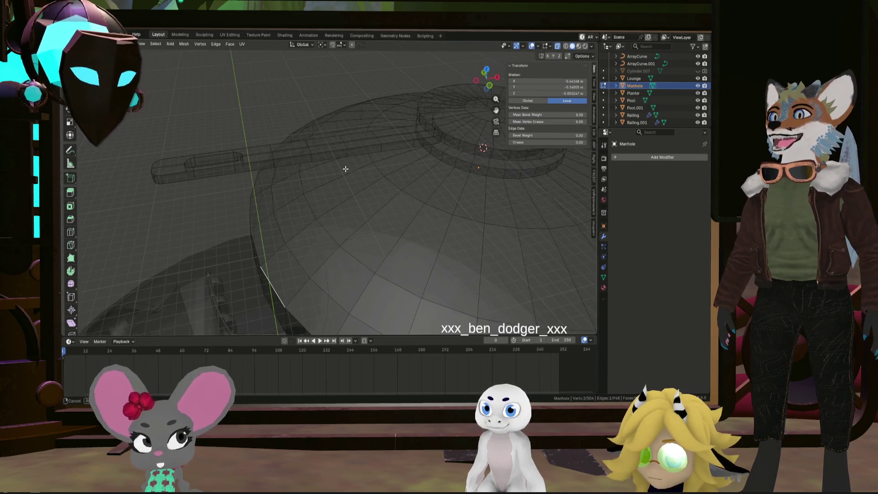
- In orthographic side view, select the whole strip arm and lower it slightly along Z
{"action": "middle_click_drag", "start_coordinate": [345, 169], "coordinate": [332, 171]}
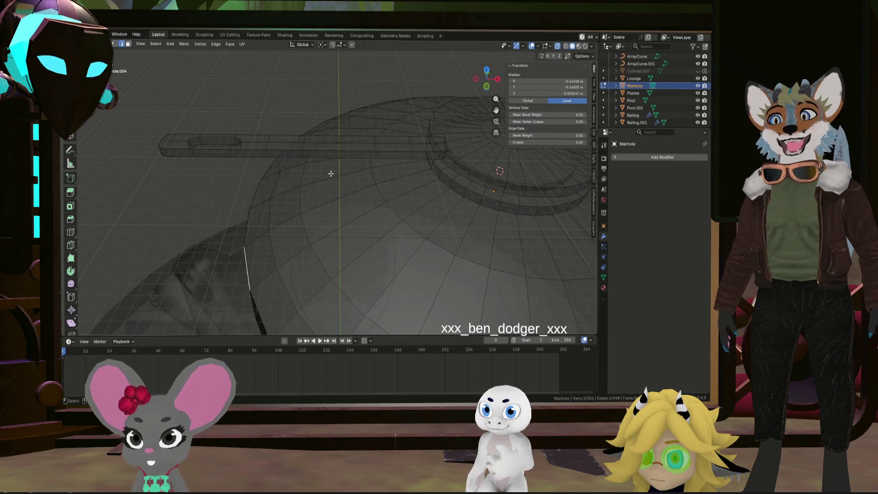
{"action": "mouse_move", "coordinate": [331, 146]}
{"action": "middle_mouse_down"}
{"action": "mouse_move", "coordinate": [355, 133]}
{"action": "mouse_move", "coordinate": [353, 113]}
{"action": "middle_mouse_up"}
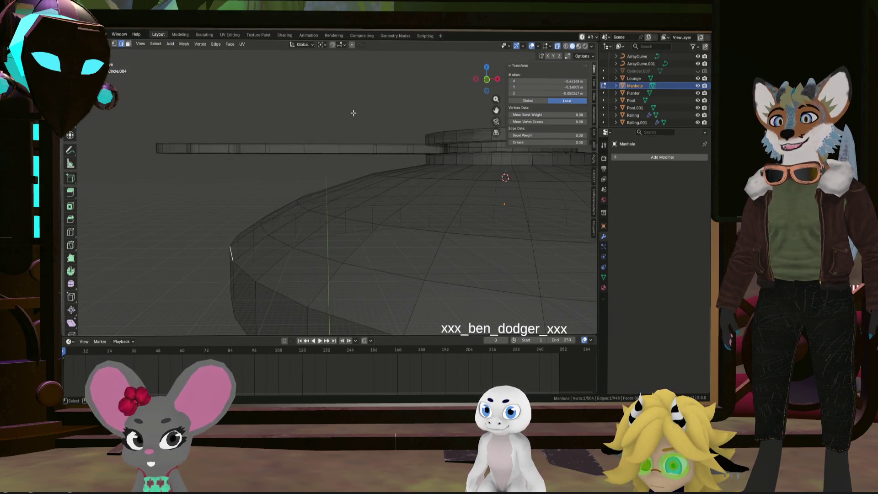
{"action": "left_click", "coordinate": [484, 82]}
{"action": "left_click_drag", "start_coordinate": [129, 179], "coordinate": [381, 108]}
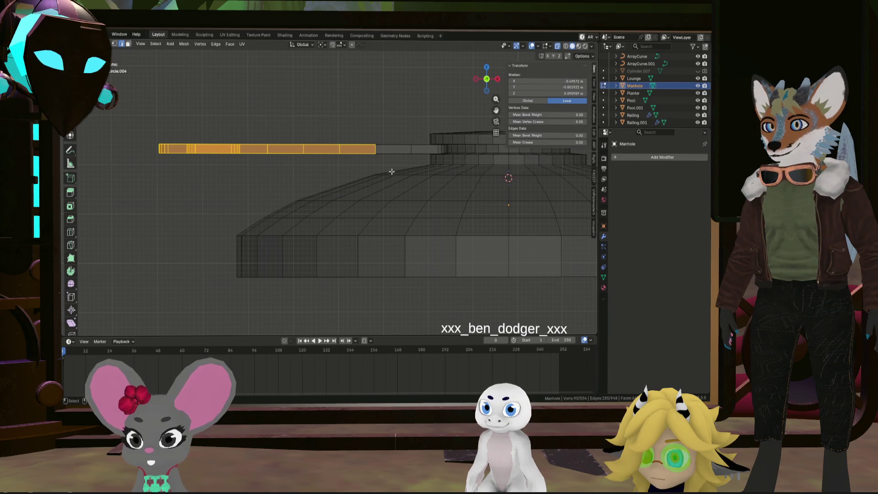
{"action": "key", "text": "g"}
{"action": "key", "text": "z"}
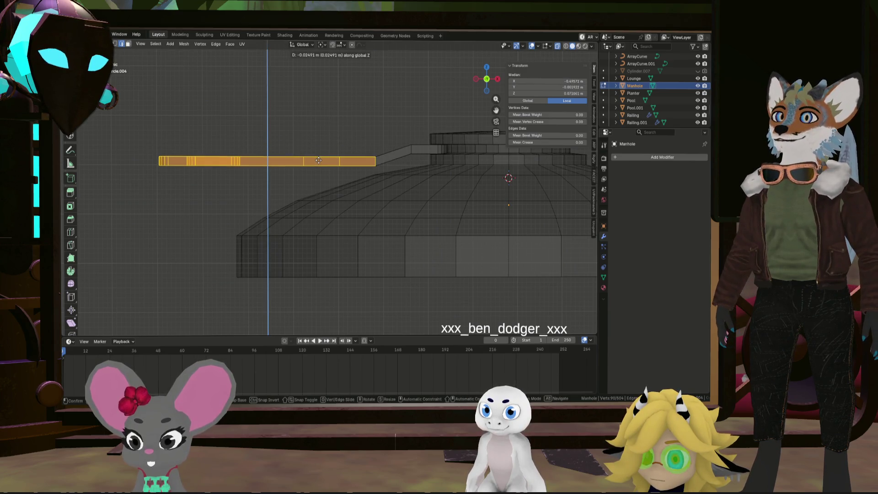
{"action": "left_click", "coordinate": [309, 169]}
- Move the outer section of the arm vertically along Z in two adjustments
{"action": "left_click_drag", "start_coordinate": [134, 190], "coordinate": [322, 127]}
{"action": "key", "text": "g"}
{"action": "key", "text": "z"}
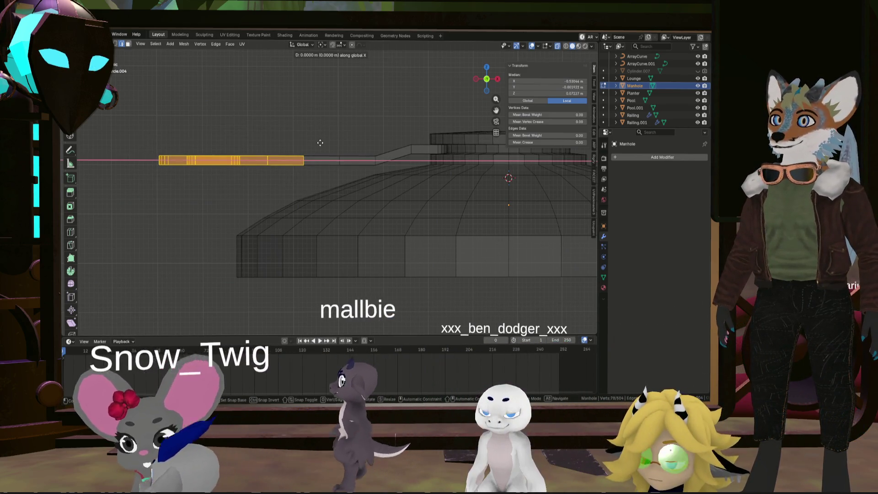
{"action": "key", "text": "z"}
{"action": "left_click", "coordinate": [320, 143]}
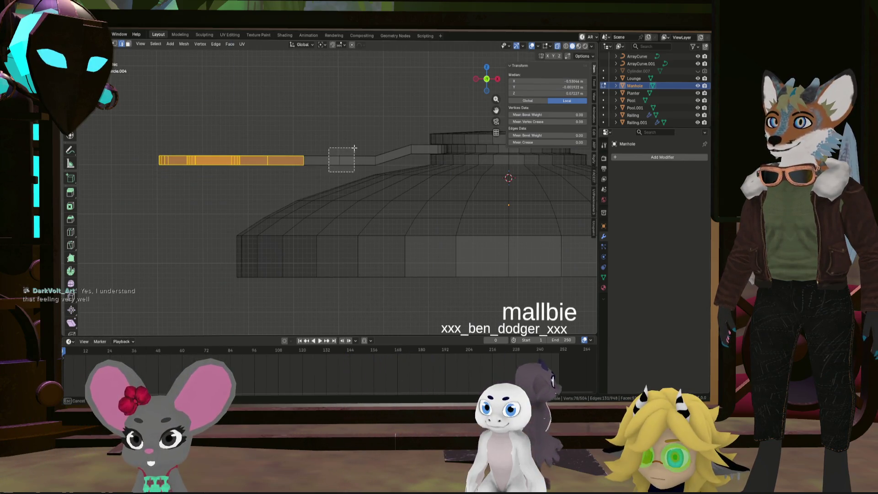
{"action": "left_click_drag", "start_coordinate": [285, 181], "coordinate": [344, 135]}
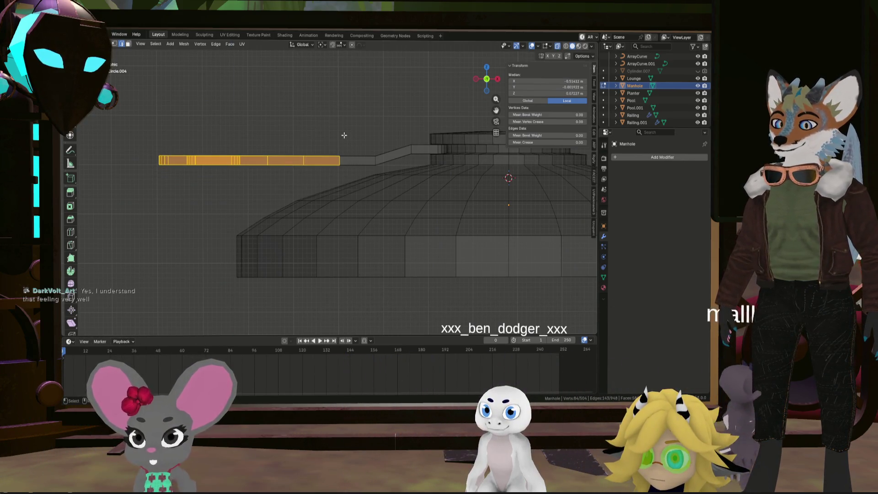
{"action": "key", "text": "z"}
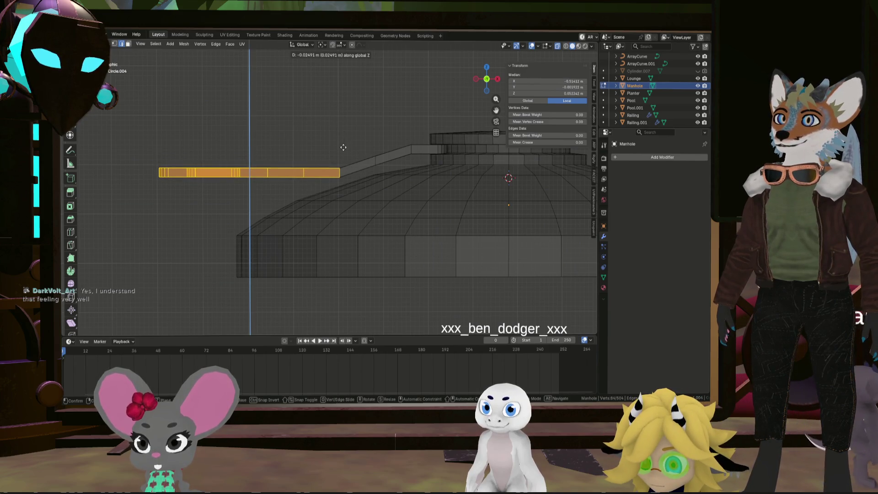
{"action": "left_click", "coordinate": [344, 148]}
- Lower another arm section along Z, then select the whole outer bar
{"action": "mouse_move", "coordinate": [142, 203]}
{"action": "left_mouse_down"}
{"action": "mouse_move", "coordinate": [286, 156]}
{"action": "mouse_move", "coordinate": [285, 147]}
{"action": "mouse_move", "coordinate": [277, 151]}
{"action": "left_mouse_up"}
{"action": "left_click_drag", "start_coordinate": [146, 193], "coordinate": [309, 140]}
{"action": "key", "text": "g"}
{"action": "key", "text": "z"}
{"action": "left_click", "coordinate": [307, 155]}
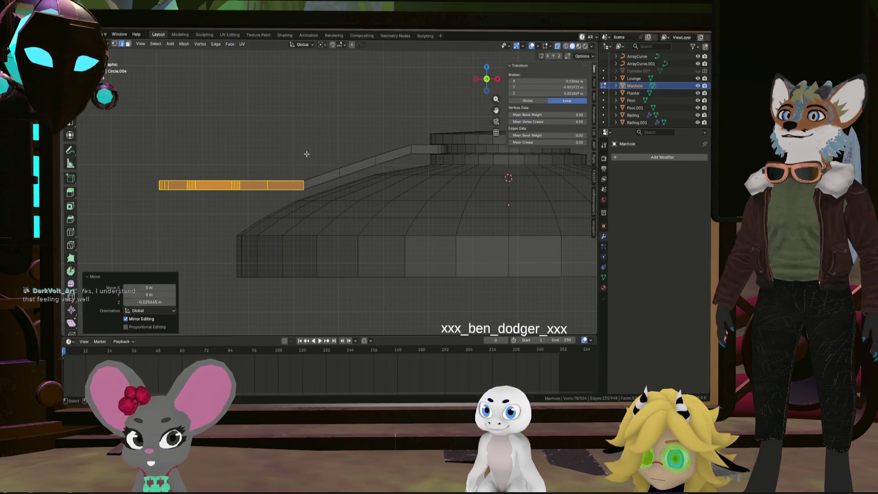
{"action": "left_click_drag", "start_coordinate": [124, 211], "coordinate": [247, 161]}
{"action": "key", "text": "g"}
{"action": "key", "text": "z"}
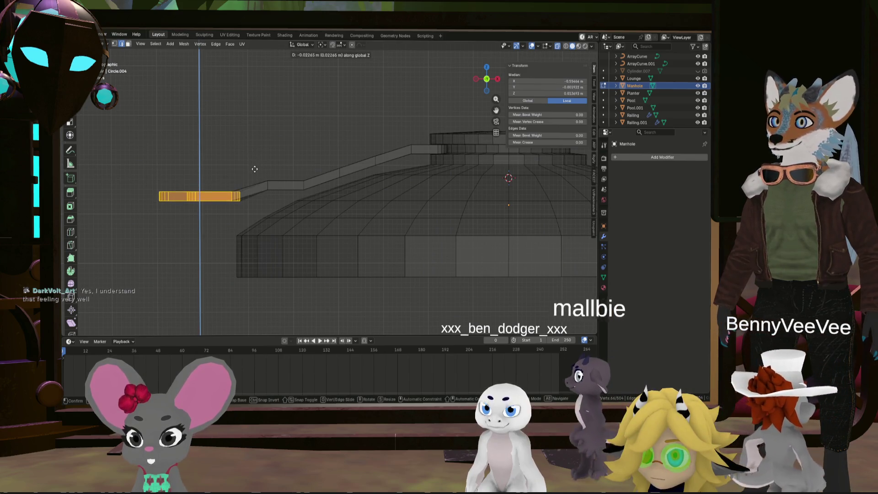
{"action": "key", "text": "Escape"}
{"action": "left_click_drag", "start_coordinate": [146, 206], "coordinate": [274, 158]}
- Tilt the outer bar 23.6° and shift it about 0.021 m in X and 0.009 m in Z
{"action": "key", "text": "r"}
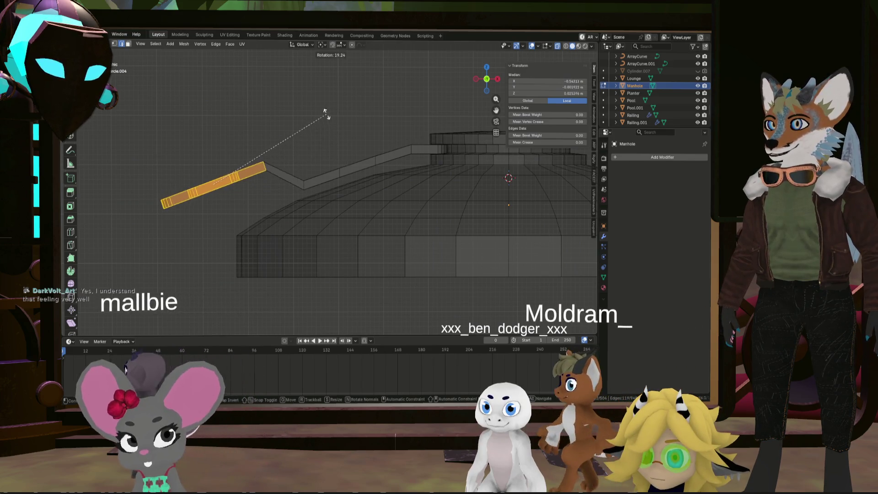
{"action": "left_click", "coordinate": [320, 104]}
{"action": "key", "text": "g"}
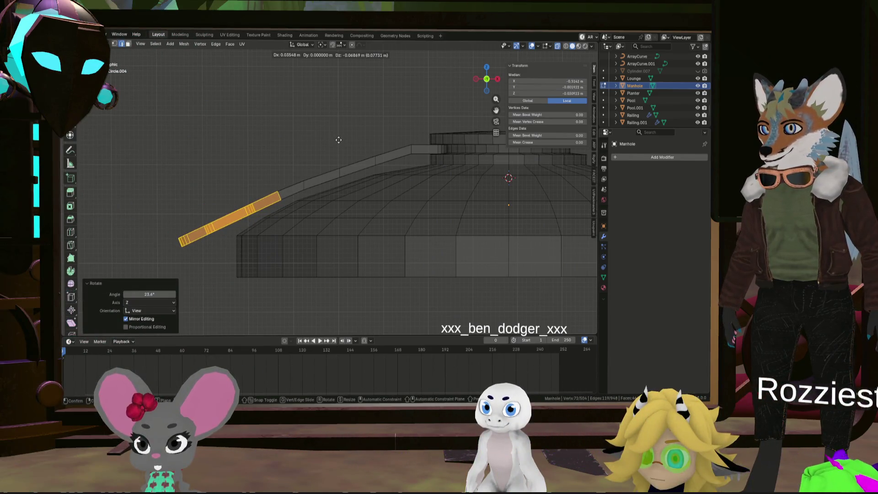
{"action": "left_click", "coordinate": [317, 157]}
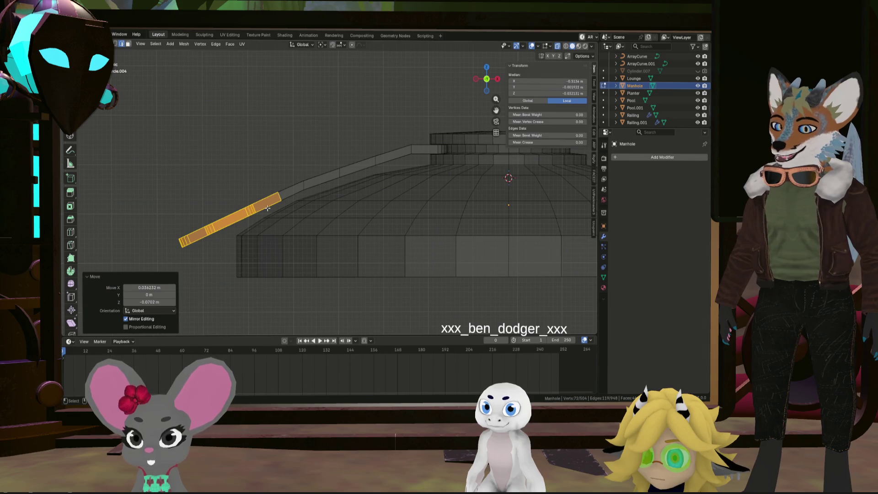
{"action": "key", "text": "g"}
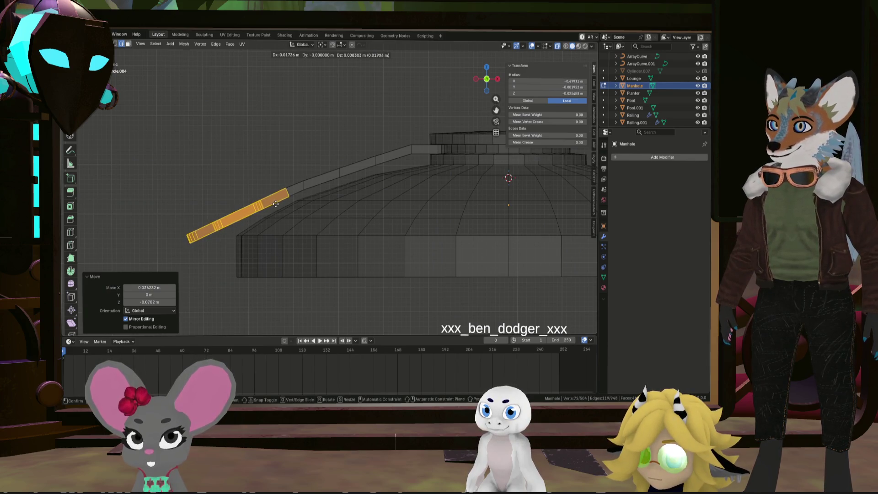
{"action": "left_click", "coordinate": [277, 204]}
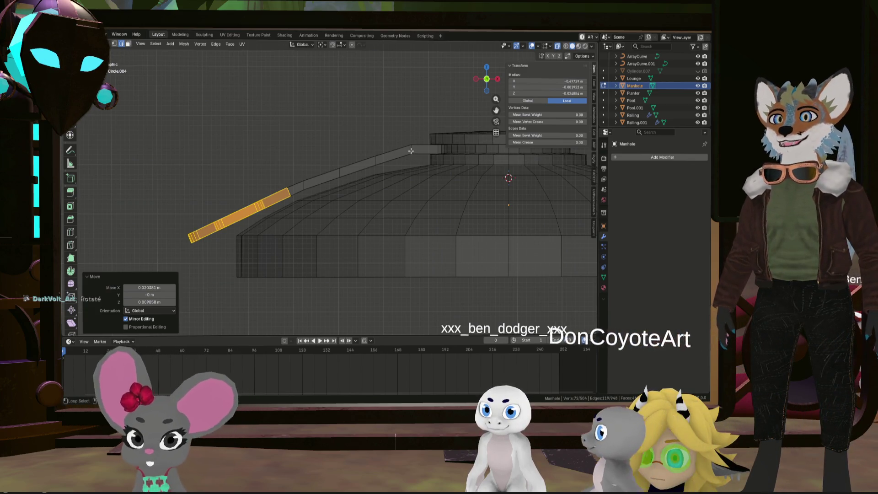
{"action": "left_click", "coordinate": [418, 146]}
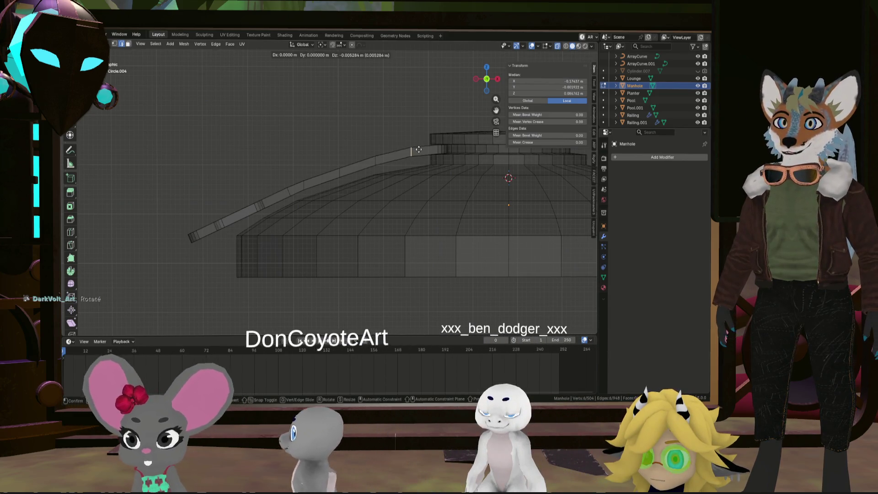
- Move two cross edges of the strip arm and edge-slide a loop along it
{"action": "key", "text": "g"}
{"action": "left_click", "coordinate": [397, 158]}
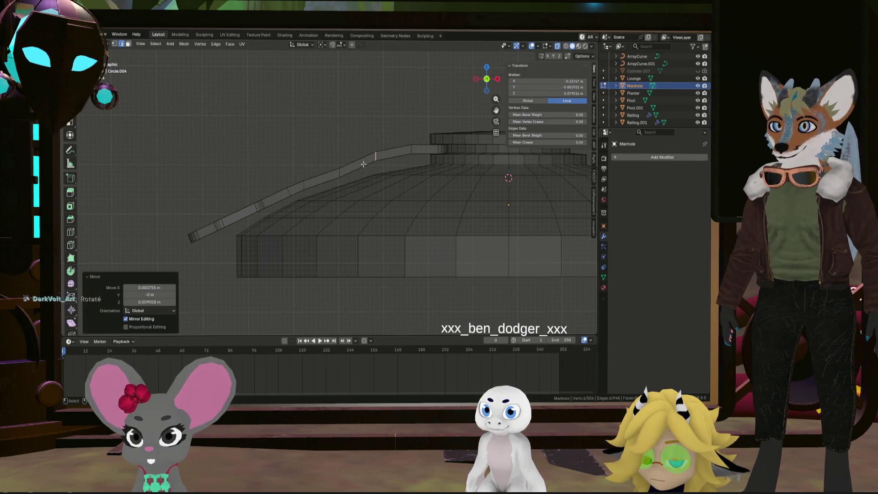
{"action": "left_click", "coordinate": [339, 173], "text": "alt"}
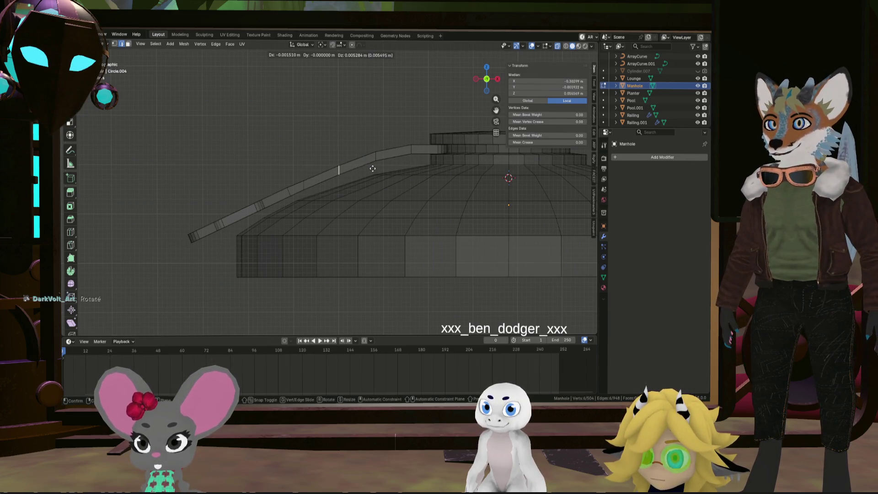
{"action": "left_click", "coordinate": [372, 167]}
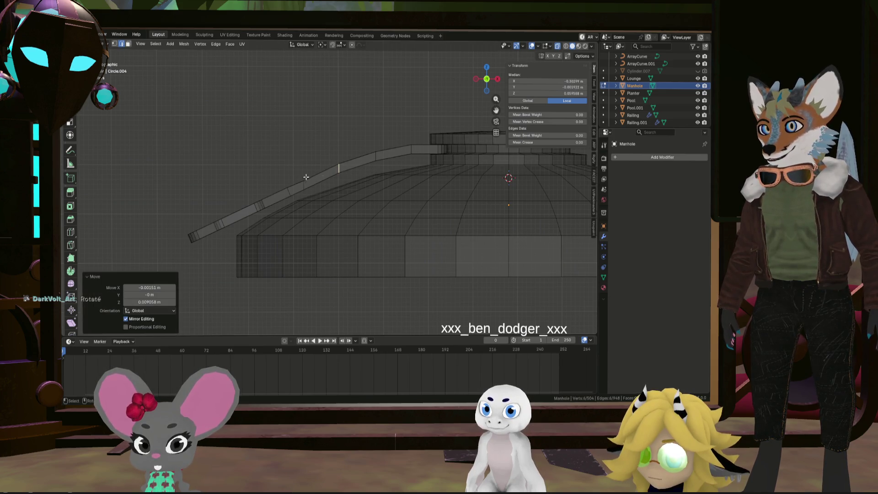
{"action": "key", "text": "g"}
{"action": "key", "text": "g"}
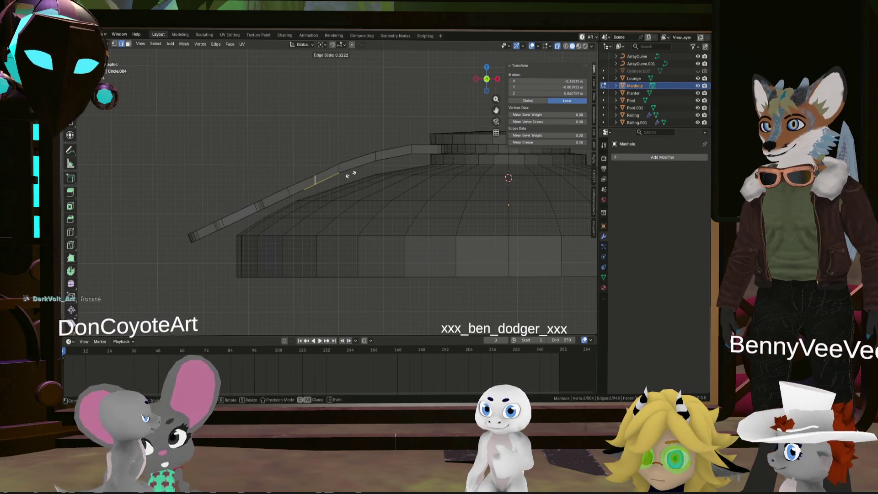
{"action": "left_click", "coordinate": [366, 173]}
- Rotate the arm's edge loop 25.5° and shift it into its final position
{"action": "key", "text": "r"}
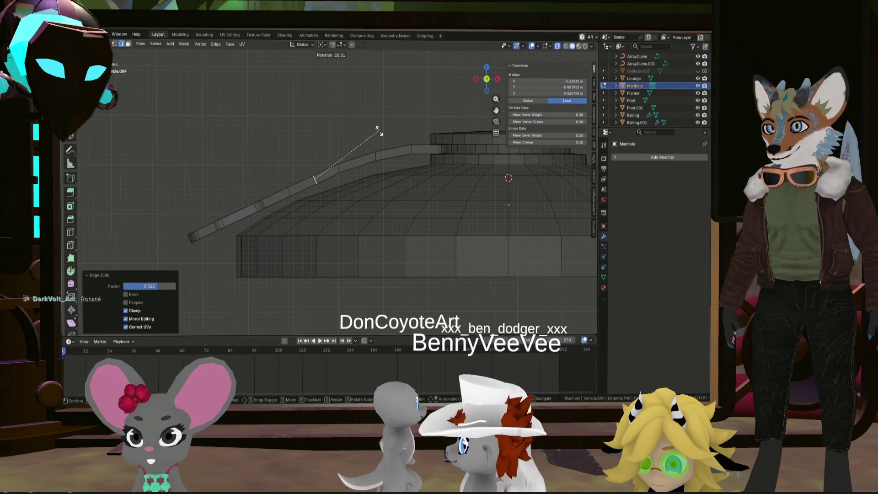
{"action": "left_click", "coordinate": [393, 168]}
{"action": "key", "text": "g"}
{"action": "left_click", "coordinate": [393, 168]}
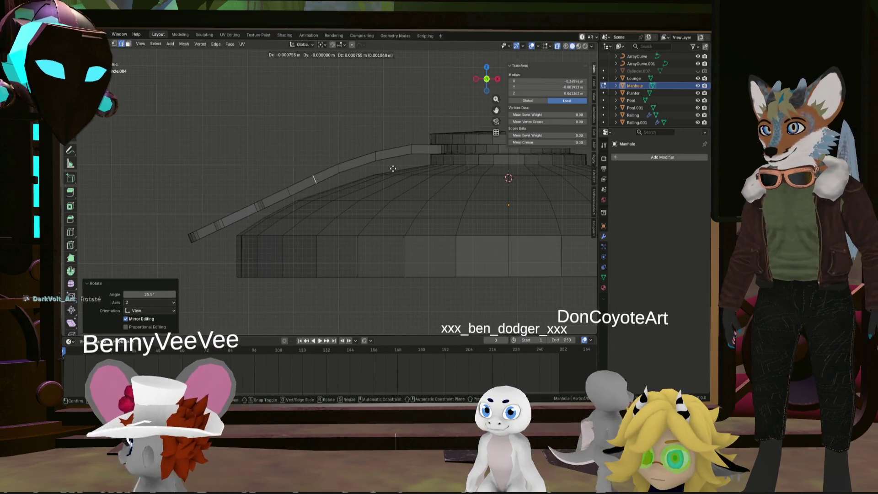
{"action": "key", "text": "g"}
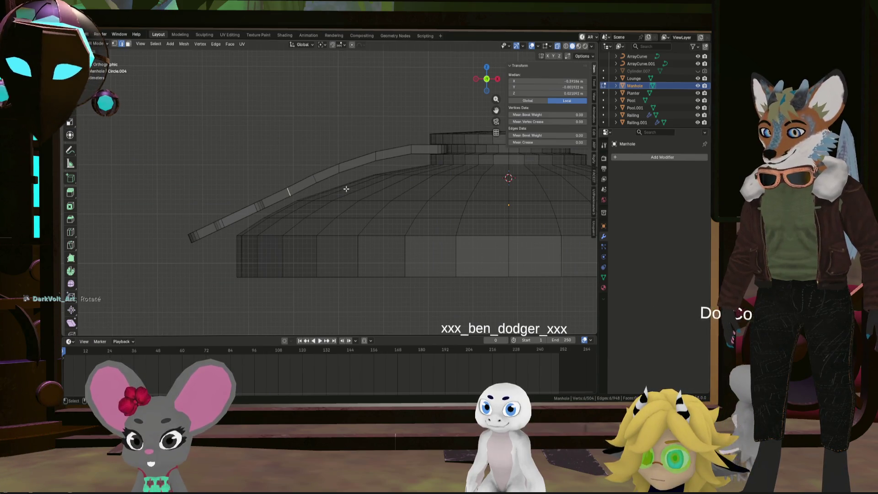
{"action": "left_click", "coordinate": [347, 186]}
{"action": "key", "text": "g"}
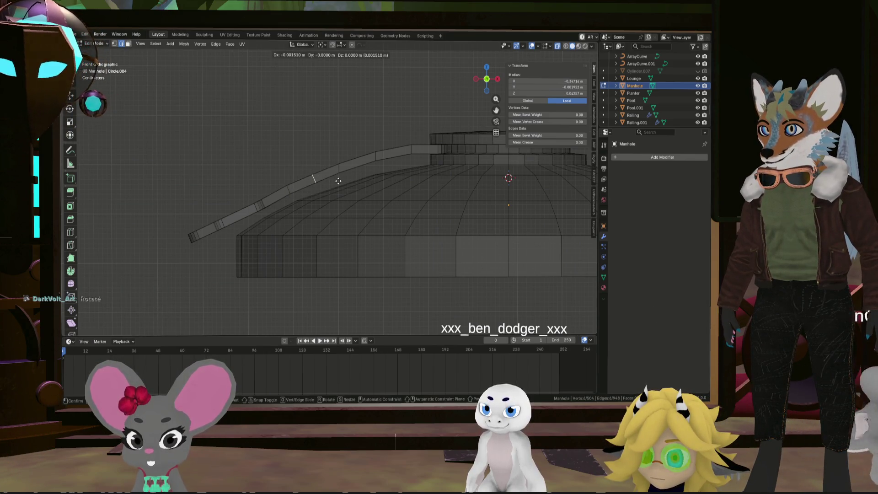
{"action": "left_click", "coordinate": [338, 179]}
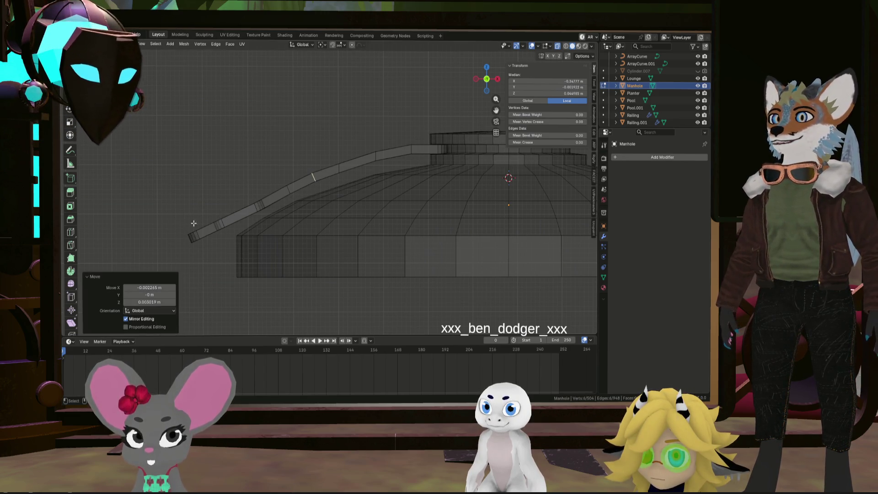
- Rotate the next loop 18.5° and slide it to factor 0.223 along the arm
{"action": "left_click", "coordinate": [381, 157], "text": "alt"}
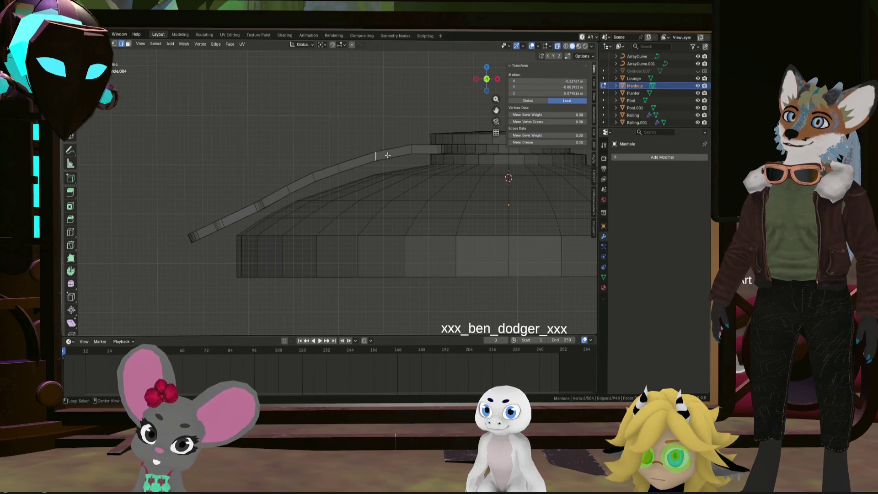
{"action": "left_click", "coordinate": [414, 144]}
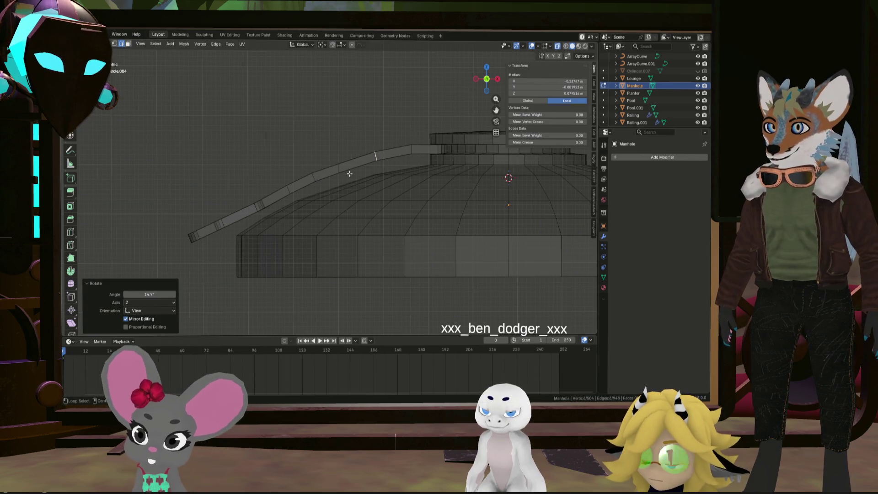
{"action": "left_click", "coordinate": [338, 168], "text": "alt"}
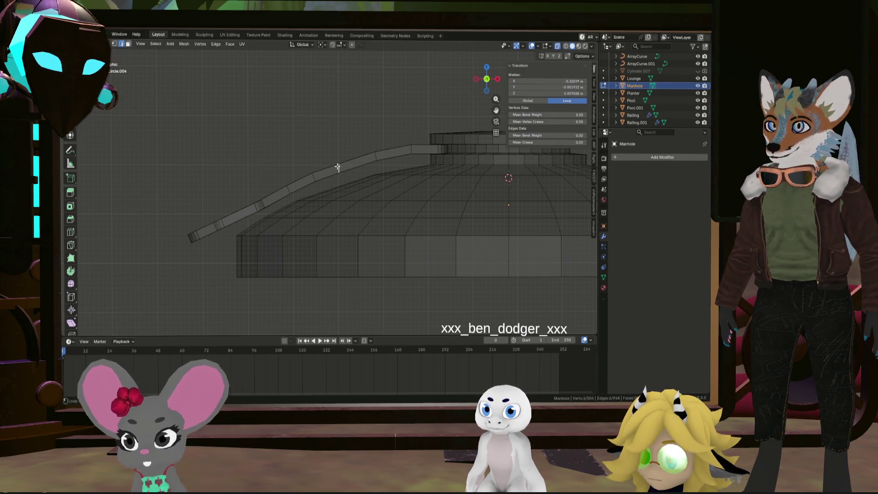
{"action": "left_click", "coordinate": [385, 139]}
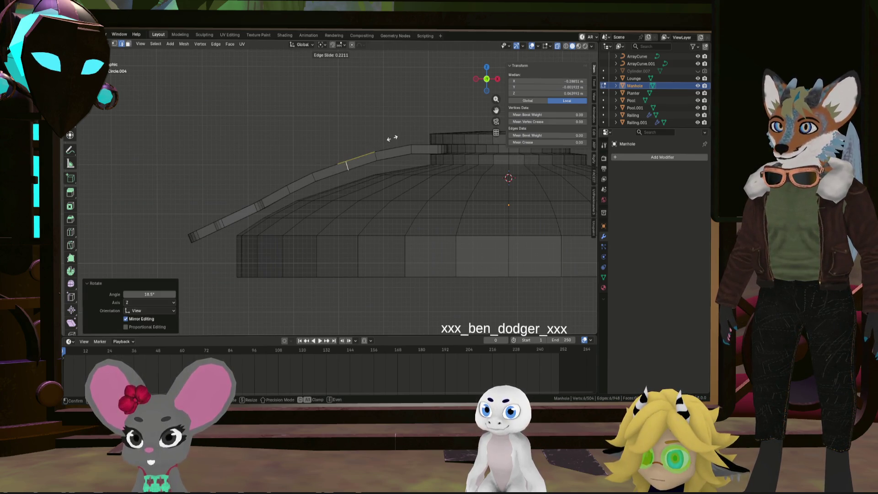
{"action": "left_click", "coordinate": [392, 138]}
{"action": "mouse_move", "coordinate": [407, 144]}
{"action": "middle_mouse_down"}
{"action": "mouse_move", "coordinate": [408, 178]}
{"action": "mouse_move", "coordinate": [448, 179]}
{"action": "middle_mouse_up"}
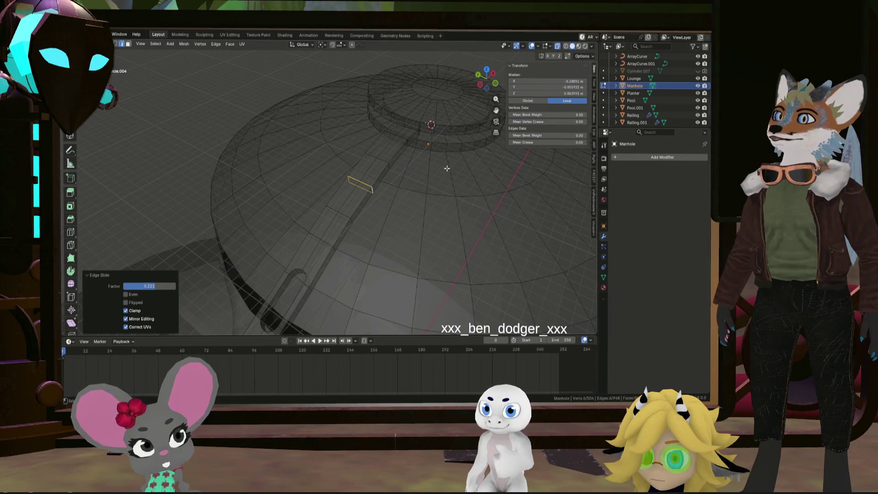
- Confirm the edge slide near the rim and select the slot's edge loop
{"action": "mouse_move", "coordinate": [446, 169]}
{"action": "middle_mouse_down"}
{"action": "mouse_move", "coordinate": [402, 201]}
{"action": "mouse_move", "coordinate": [330, 198]}
{"action": "mouse_move", "coordinate": [365, 191]}
{"action": "mouse_move", "coordinate": [355, 204]}
{"action": "mouse_move", "coordinate": [290, 196]}
{"action": "mouse_move", "coordinate": [268, 173]}
{"action": "mouse_move", "coordinate": [261, 188]}
{"action": "mouse_move", "coordinate": [284, 198]}
{"action": "mouse_move", "coordinate": [363, 192]}
{"action": "mouse_move", "coordinate": [305, 179]}
{"action": "mouse_move", "coordinate": [329, 199]}
{"action": "mouse_move", "coordinate": [285, 154]}
{"action": "mouse_move", "coordinate": [295, 157]}
{"action": "middle_mouse_up"}
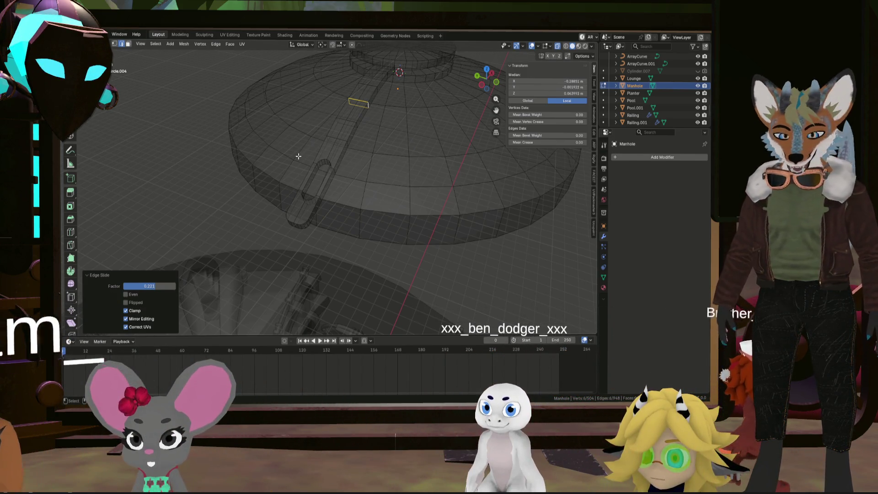
{"action": "mouse_move", "coordinate": [304, 165]}
{"action": "middle_mouse_down"}
{"action": "mouse_move", "coordinate": [320, 162]}
{"action": "mouse_move", "coordinate": [322, 174]}
{"action": "mouse_move", "coordinate": [303, 168]}
{"action": "mouse_move", "coordinate": [334, 165]}
{"action": "middle_mouse_up"}
{"action": "scroll", "coordinate": [338, 164], "scroll_direction": "down", "scroll_amount": 3}
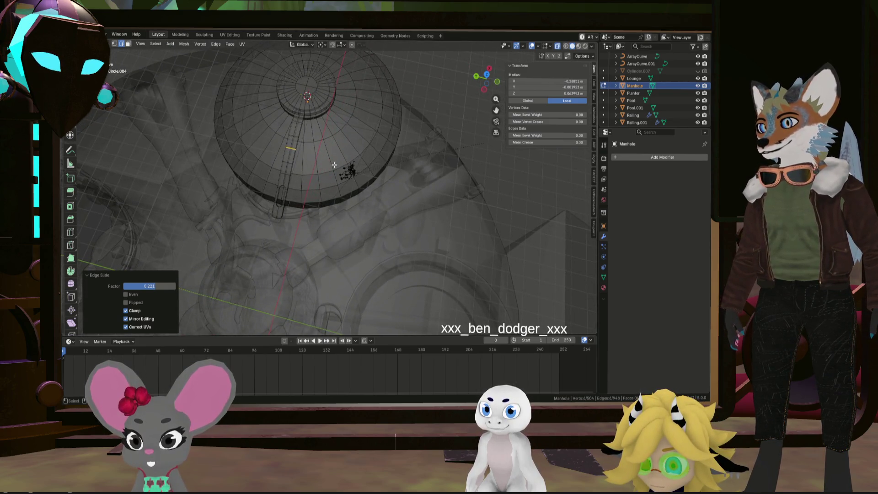
{"action": "scroll", "coordinate": [293, 191], "scroll_direction": "up", "scroll_amount": 2}
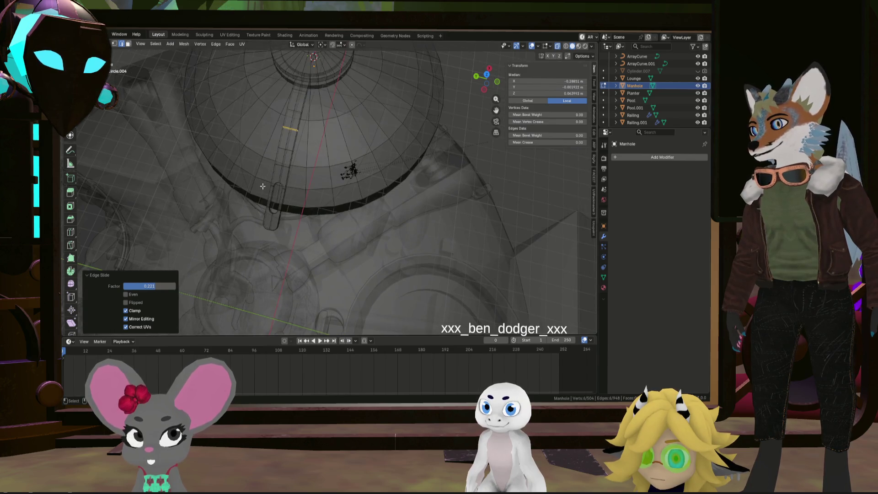
{"action": "scroll", "coordinate": [270, 192], "scroll_direction": "up", "scroll_amount": 2}
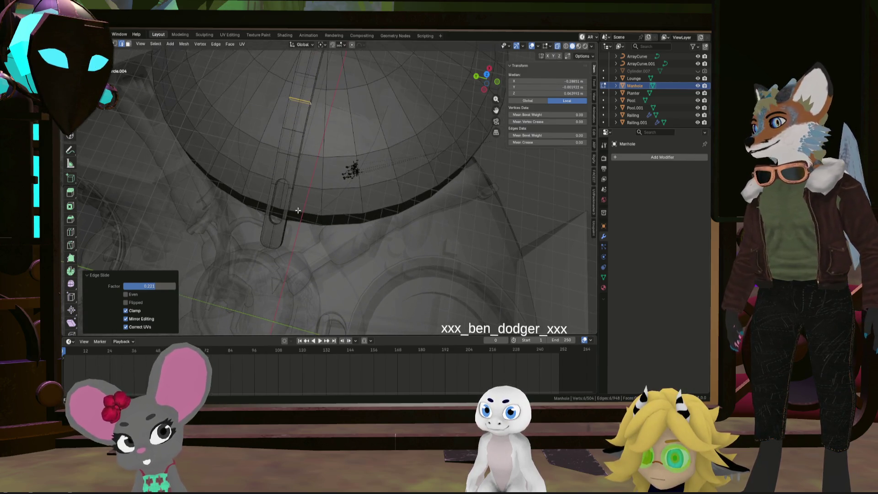
{"action": "mouse_move", "coordinate": [293, 216]}
{"action": "middle_mouse_down"}
{"action": "mouse_move", "coordinate": [245, 171]}
{"action": "mouse_move", "coordinate": [287, 202]}
{"action": "mouse_move", "coordinate": [283, 181]}
{"action": "middle_mouse_up"}
{"action": "left_click", "coordinate": [286, 197], "text": "alt"}
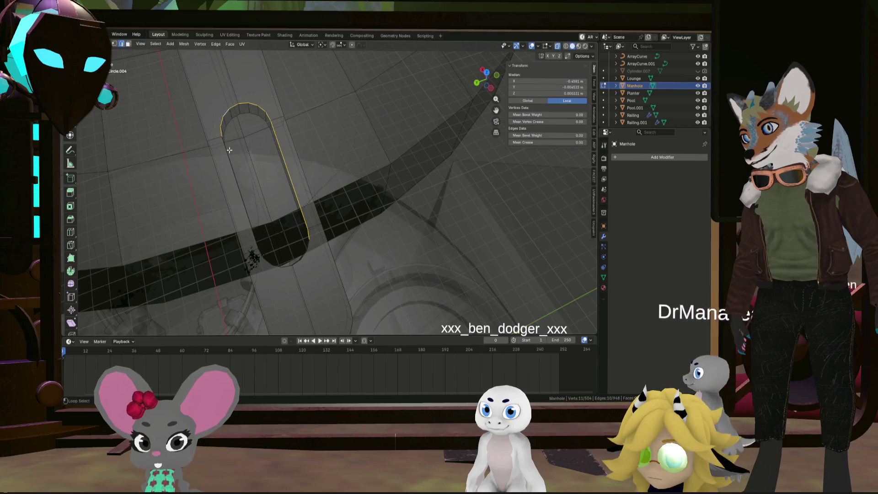
- Select the full pill-shaped slot outline on the strip arm
{"action": "middle_click_drag", "start_coordinate": [240, 156], "coordinate": [285, 155]}
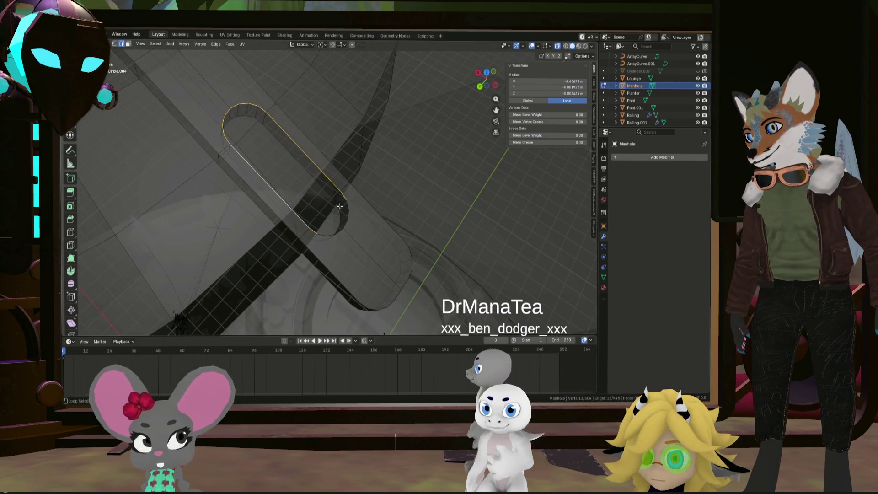
{"action": "left_click", "coordinate": [336, 233], "text": "ctrl"}
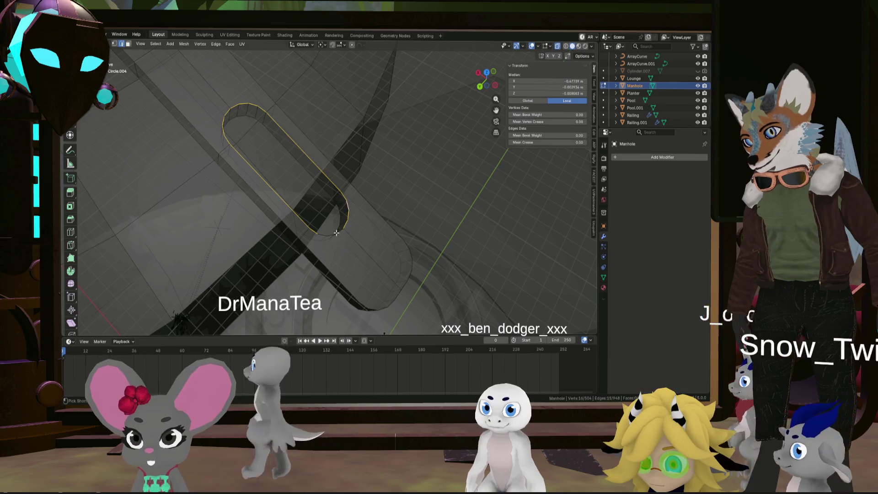
{"action": "middle_click_drag", "start_coordinate": [336, 233], "coordinate": [349, 229]}
{"action": "key", "text": "s"}
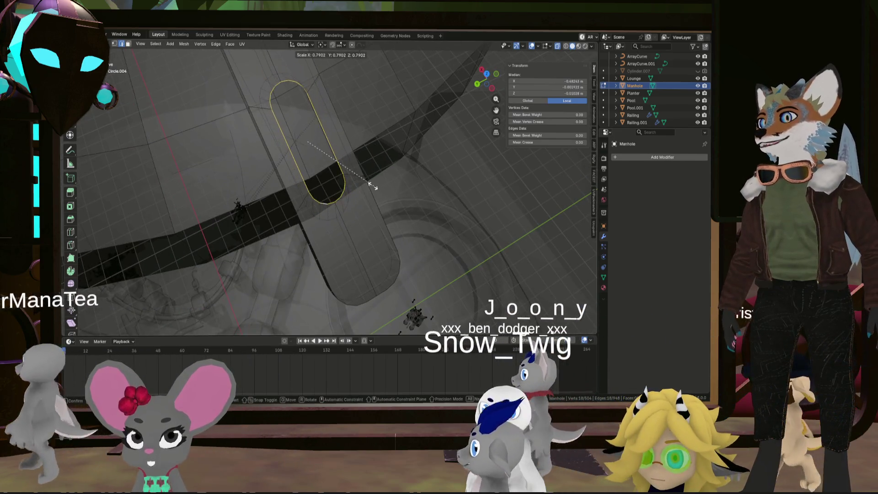
{"action": "scroll", "coordinate": [366, 187], "scroll_direction": "up", "scroll_amount": 3}
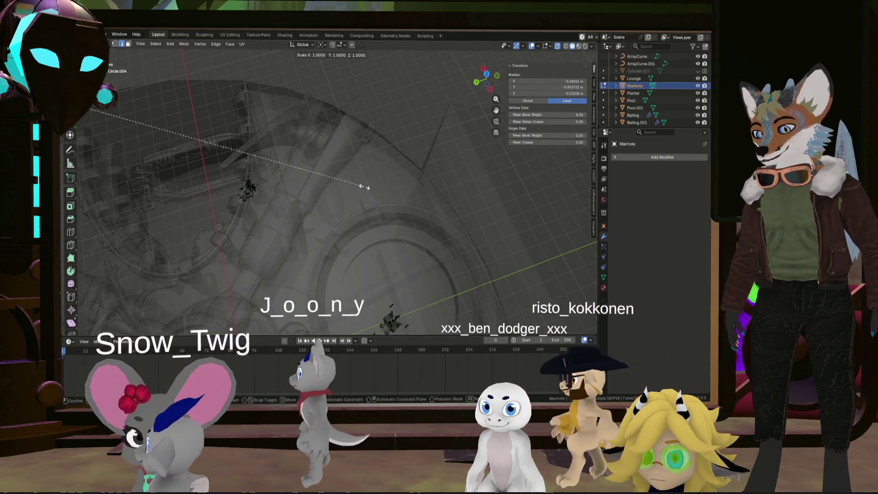
{"action": "key", "text": "Escape"}
{"action": "scroll", "coordinate": [330, 163], "scroll_direction": "down", "scroll_amount": 3}
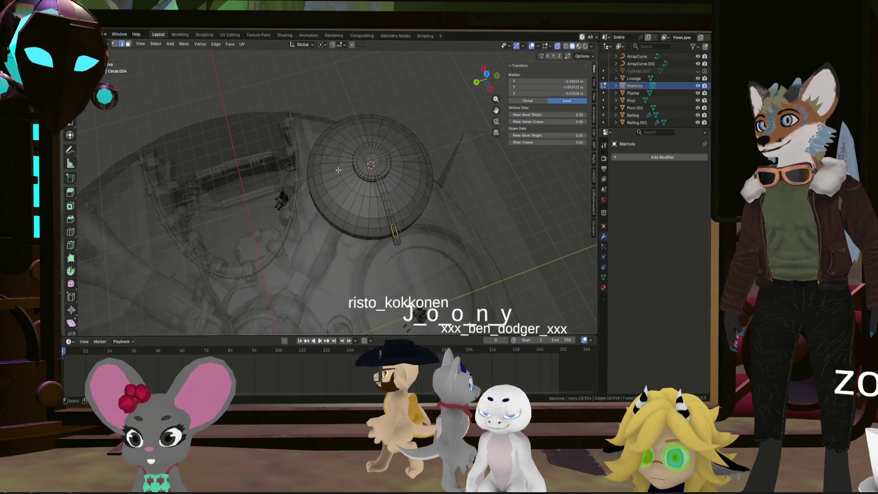
{"action": "scroll", "coordinate": [330, 163], "scroll_direction": "up", "scroll_amount": 5}
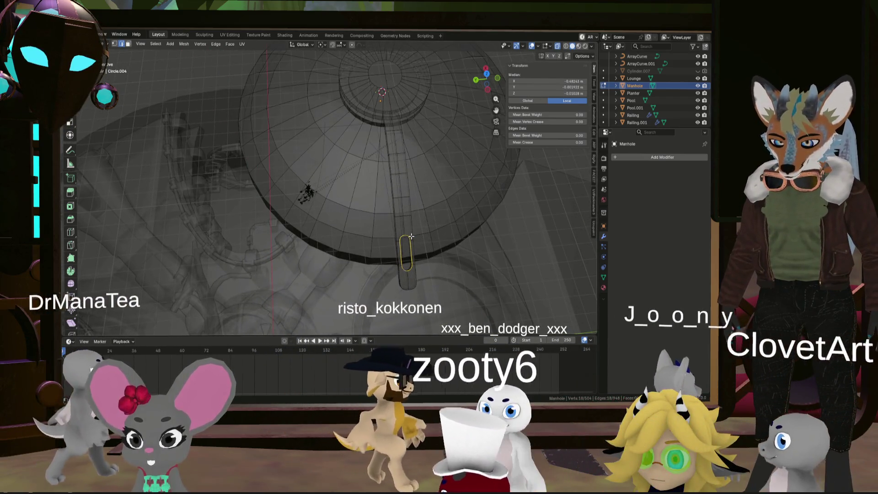
- Scale the slot outline along Y to narrow it, adding its side loop
{"action": "key", "text": "s"}
{"action": "key", "text": "y"}
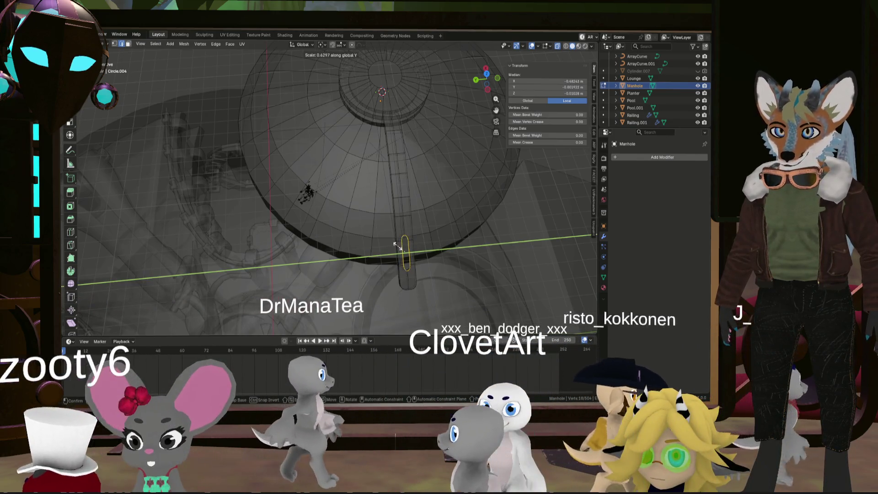
{"action": "left_click", "coordinate": [401, 245]}
{"action": "scroll", "coordinate": [403, 247], "scroll_direction": "up", "scroll_amount": 4}
{"action": "left_click", "coordinate": [404, 249], "text": "alt"}
- Nudge the slot loop along Y and shorten it to 0.609 scale
{"action": "middle_click_drag", "start_coordinate": [392, 201], "coordinate": [372, 197]}
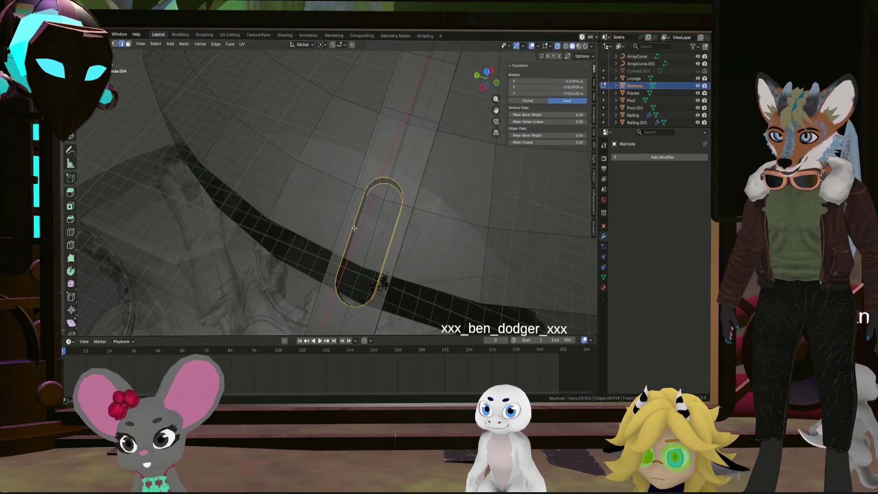
{"action": "mouse_move", "coordinate": [359, 239]}
{"action": "middle_mouse_down"}
{"action": "mouse_move", "coordinate": [318, 293]}
{"action": "mouse_move", "coordinate": [354, 290]}
{"action": "mouse_move", "coordinate": [351, 243]}
{"action": "mouse_move", "coordinate": [441, 249]}
{"action": "mouse_move", "coordinate": [382, 235]}
{"action": "mouse_move", "coordinate": [417, 241]}
{"action": "mouse_move", "coordinate": [398, 229]}
{"action": "mouse_move", "coordinate": [373, 257]}
{"action": "mouse_move", "coordinate": [373, 240]}
{"action": "middle_mouse_up"}
{"action": "left_click", "coordinate": [369, 243]}
{"action": "key", "text": "y"}
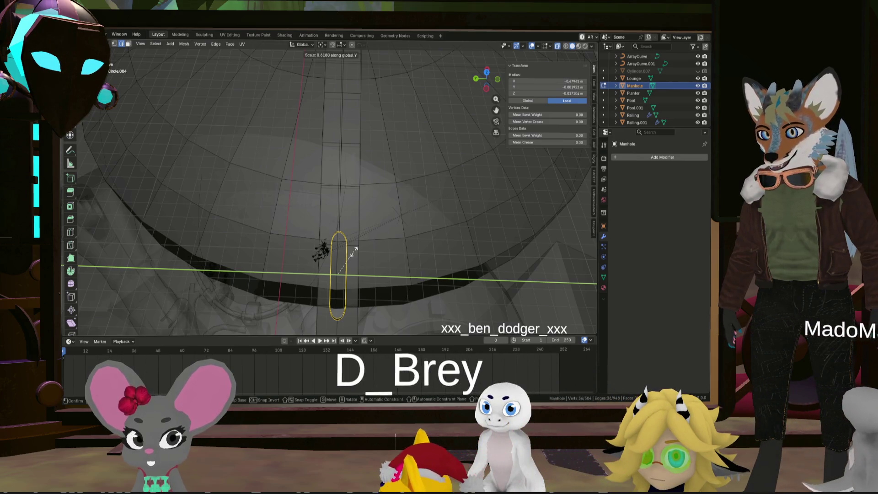
{"action": "left_click", "coordinate": [371, 255]}
{"action": "mouse_move", "coordinate": [370, 255]}
{"action": "middle_mouse_down"}
{"action": "mouse_move", "coordinate": [318, 259]}
{"action": "mouse_move", "coordinate": [416, 247]}
{"action": "mouse_move", "coordinate": [447, 215]}
{"action": "middle_mouse_up"}
{"action": "left_click", "coordinate": [394, 264]}
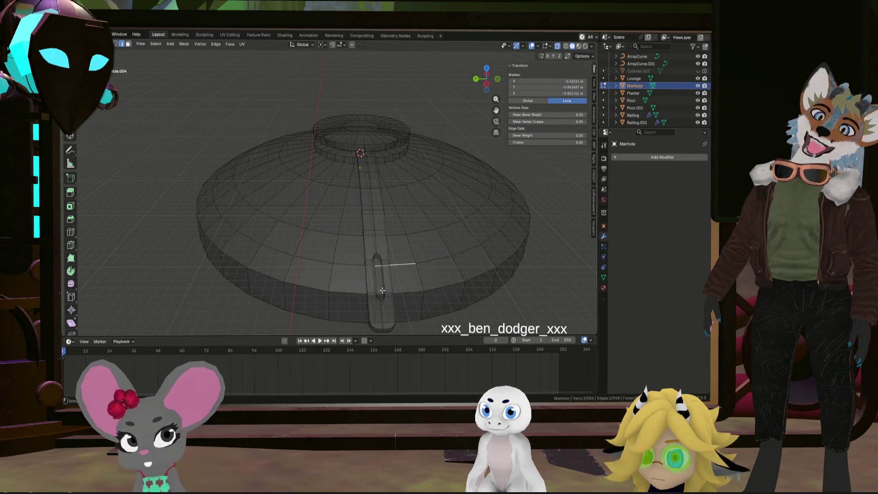
- Select the slot's rounded end edges from a tilted view of the dome
{"action": "mouse_move", "coordinate": [368, 271]}
{"action": "middle_mouse_down"}
{"action": "mouse_move", "coordinate": [394, 243]}
{"action": "mouse_move", "coordinate": [401, 258]}
{"action": "middle_mouse_up"}
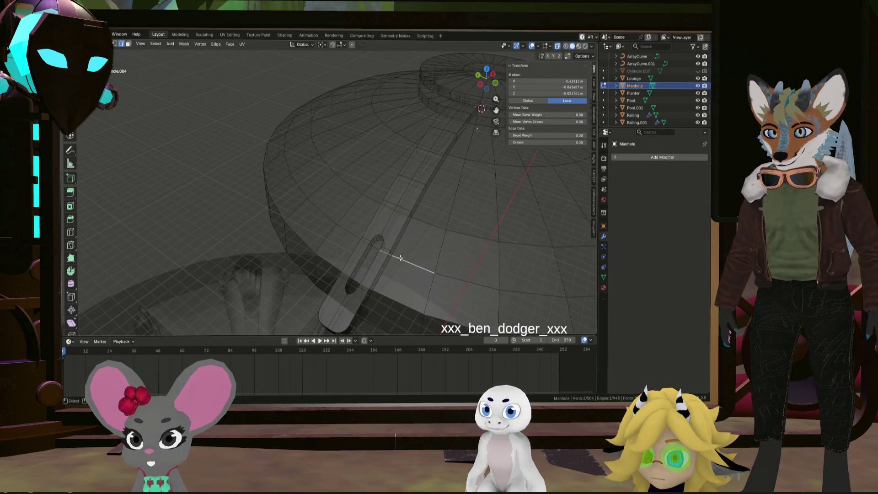
{"action": "left_click", "coordinate": [378, 236], "text": "alt"}
{"action": "mouse_move", "coordinate": [378, 236]}
{"action": "middle_mouse_down"}
{"action": "mouse_move", "coordinate": [394, 250]}
{"action": "mouse_move", "coordinate": [379, 254]}
{"action": "mouse_move", "coordinate": [371, 241]}
{"action": "mouse_move", "coordinate": [383, 233]}
{"action": "mouse_move", "coordinate": [353, 239]}
{"action": "middle_mouse_up"}
{"action": "left_click", "coordinate": [384, 233], "text": "alt"}
- Snap the 3D cursor to the slot's end loops and add a cylinder there
{"action": "left_click", "coordinate": [347, 240], "text": "alt+shift"}
{"action": "key", "text": "shift+s"}
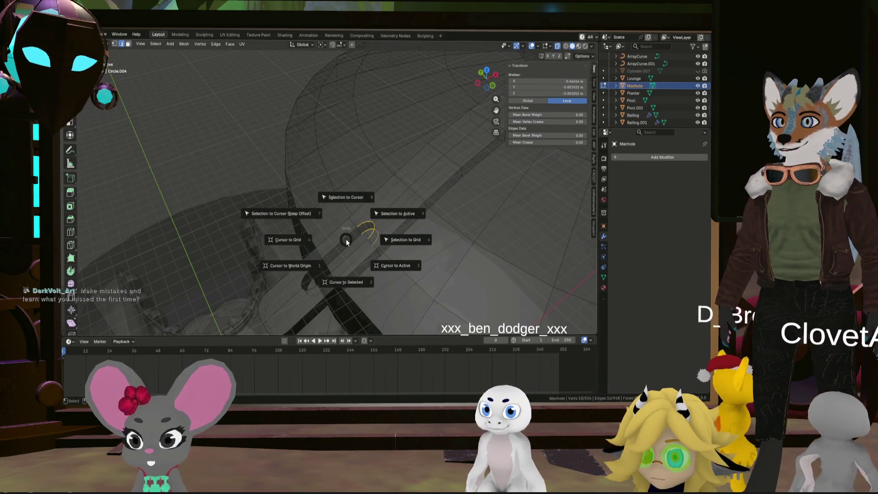
{"action": "left_click", "coordinate": [351, 277]}
{"action": "key", "text": "shift+a"}
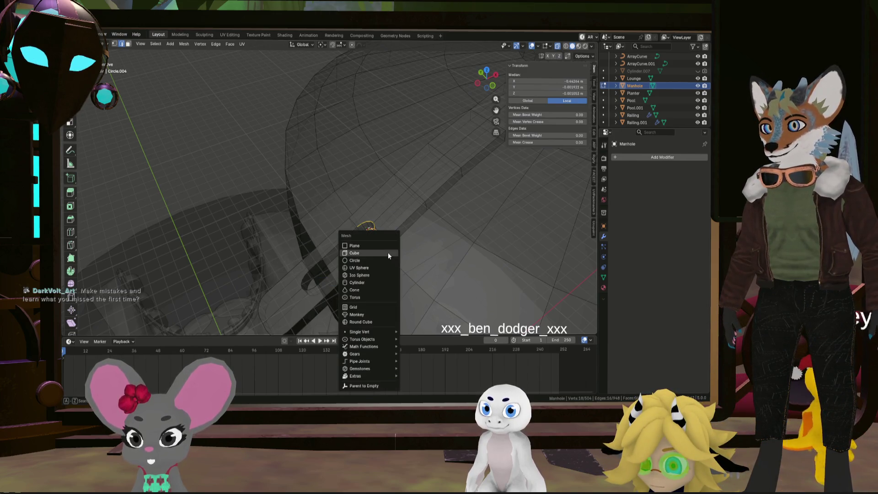
{"action": "left_click", "coordinate": [381, 285]}
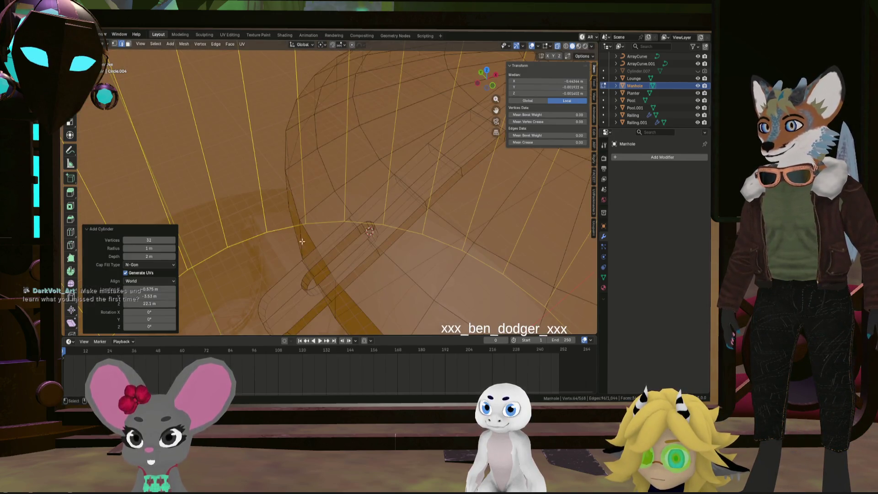
- Give the cylinder 12 vertices and scale it down to 0.802
{"action": "left_click_drag", "start_coordinate": [124, 240], "coordinate": [105, 240]}
{"action": "left_click", "coordinate": [123, 240]}
{"action": "left_click", "coordinate": [123, 241]}
{"action": "left_click", "coordinate": [123, 241]}
{"action": "left_click", "coordinate": [173, 240]}
{"action": "scroll", "coordinate": [361, 231], "scroll_direction": "down", "scroll_amount": 5}
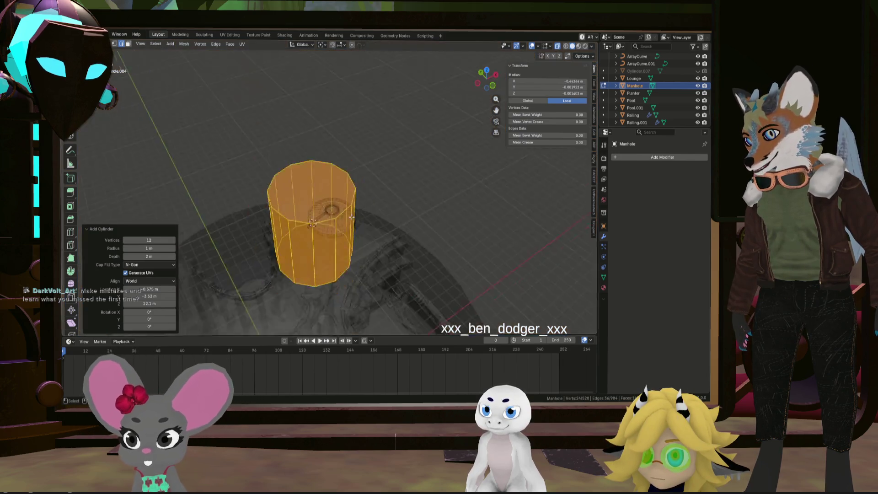
{"action": "key", "text": "s"}
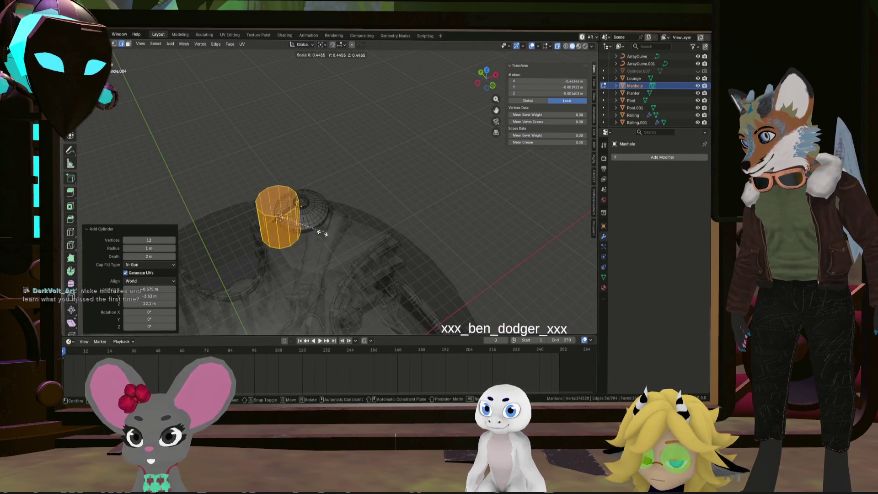
{"action": "left_click", "coordinate": [279, 217]}
{"action": "mouse_move", "coordinate": [280, 215]}
{"action": "middle_mouse_down", "text": "shift"}
{"action": "mouse_move", "coordinate": [506, 204]}
{"action": "mouse_move", "coordinate": [509, 211]}
{"action": "mouse_move", "coordinate": [376, 212]}
{"action": "middle_mouse_up", "text": "shift"}
{"action": "scroll", "coordinate": [376, 212], "scroll_direction": "up", "scroll_amount": 4}
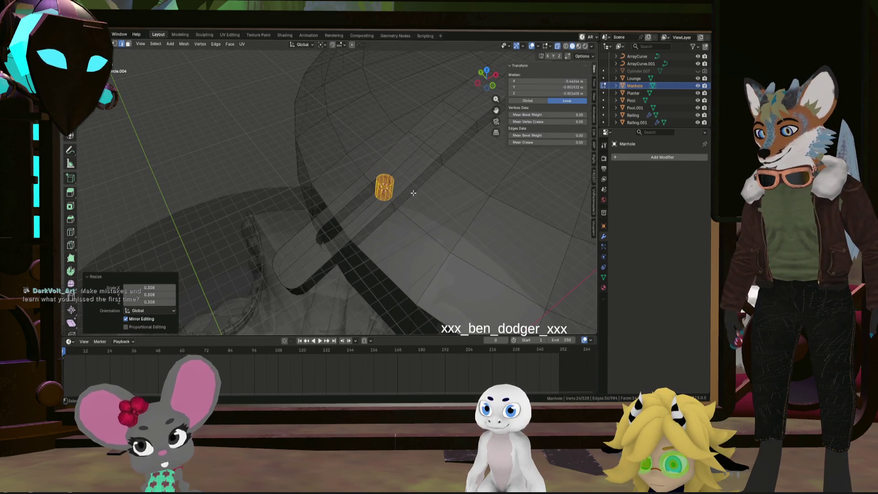
{"action": "mouse_move", "coordinate": [489, 185]}
{"action": "middle_mouse_down"}
{"action": "mouse_move", "coordinate": [402, 202]}
{"action": "mouse_move", "coordinate": [381, 194]}
{"action": "mouse_move", "coordinate": [440, 188]}
{"action": "mouse_move", "coordinate": [469, 219]}
{"action": "mouse_move", "coordinate": [402, 206]}
{"action": "mouse_move", "coordinate": [373, 157]}
{"action": "middle_mouse_up"}
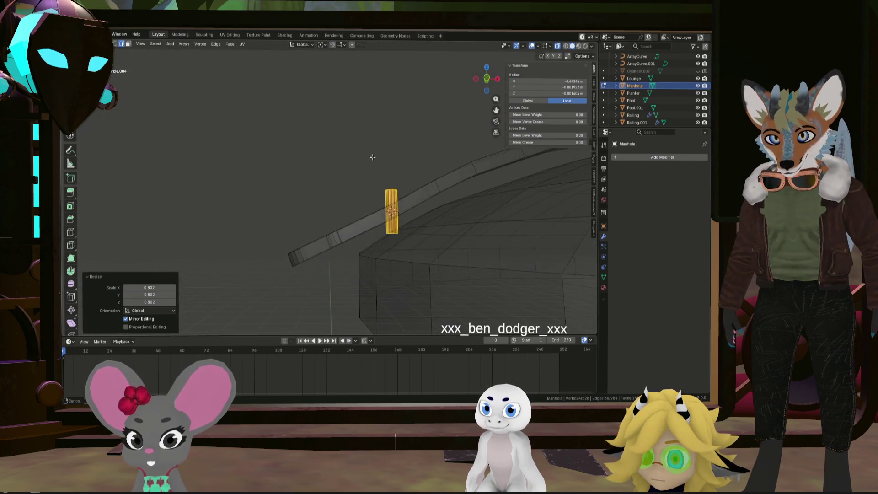
- Stretch the peg 1.56 along Z, lower it about 0.01 m, and re-enter Edit Mode
{"action": "left_click", "coordinate": [468, 183]}
{"action": "key", "text": "z"}
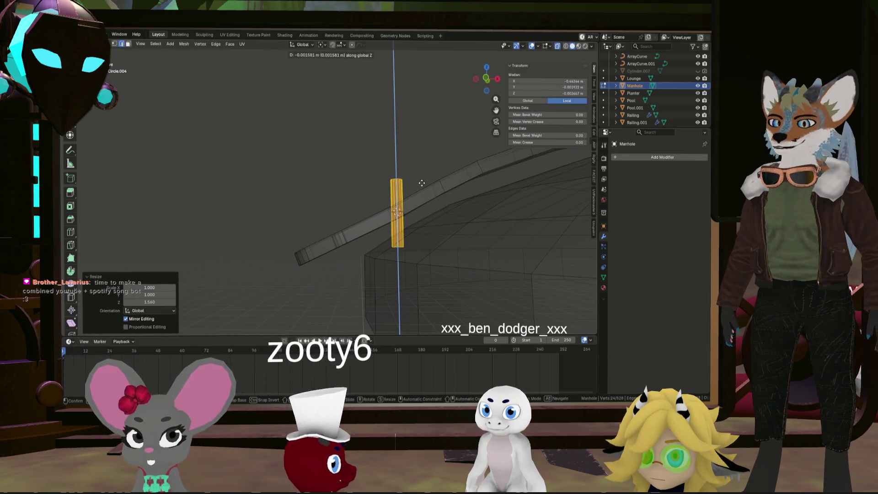
{"action": "mouse_move", "coordinate": [420, 186]}
{"action": "middle_mouse_down"}
{"action": "mouse_move", "coordinate": [447, 214]}
{"action": "mouse_move", "coordinate": [380, 192]}
{"action": "mouse_move", "coordinate": [395, 179]}
{"action": "middle_mouse_up"}
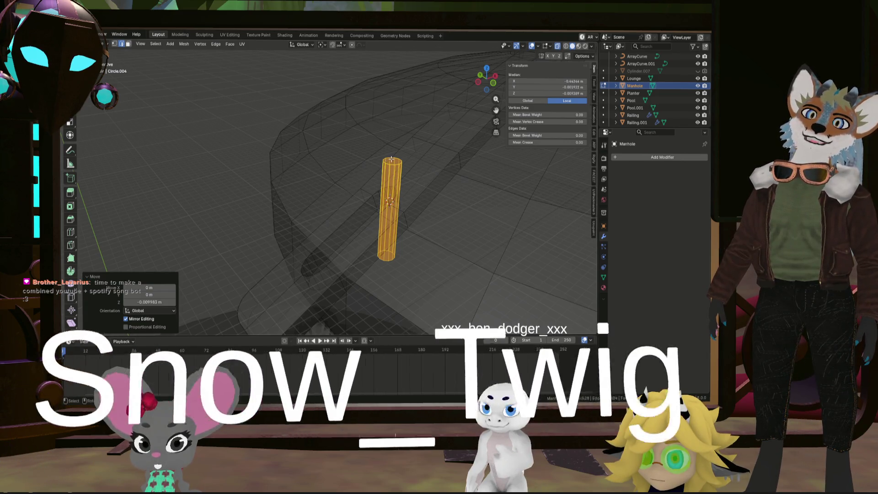
{"action": "key", "text": "Tab"}
{"action": "key", "text": "Tab"}
{"action": "left_click", "coordinate": [394, 164]}
{"action": "mouse_move", "coordinate": [393, 165]}
{"action": "middle_mouse_down"}
{"action": "mouse_move", "coordinate": [420, 168]}
{"action": "mouse_move", "coordinate": [383, 158]}
{"action": "middle_mouse_up"}
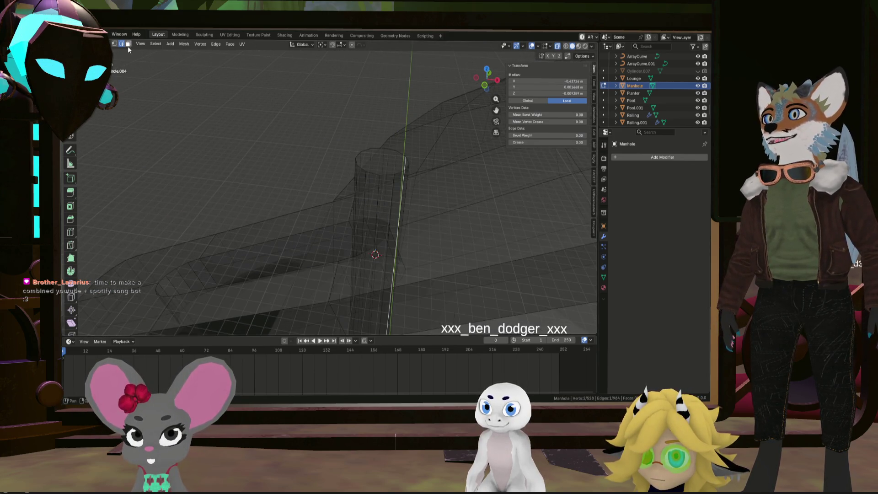
- In Face select, pick the peg's top face and add a loop cut around its height
{"action": "left_click", "coordinate": [128, 44]}
{"action": "left_click", "coordinate": [388, 161]}
{"action": "middle_click_drag", "start_coordinate": [388, 161], "coordinate": [399, 134]}
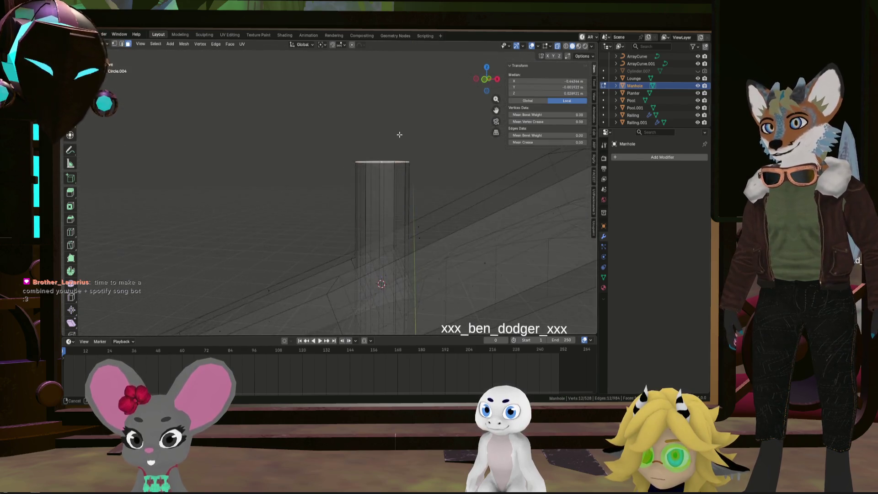
{"action": "left_click", "coordinate": [395, 190]}
{"action": "left_click", "coordinate": [396, 103]}
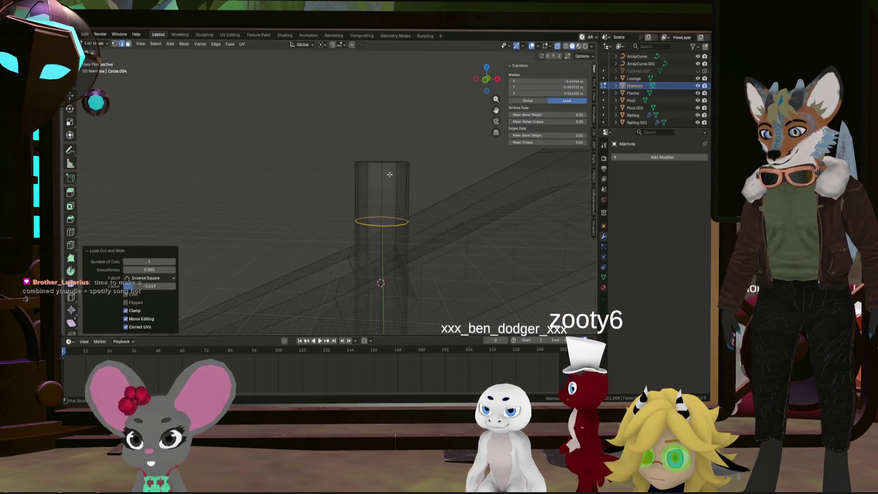